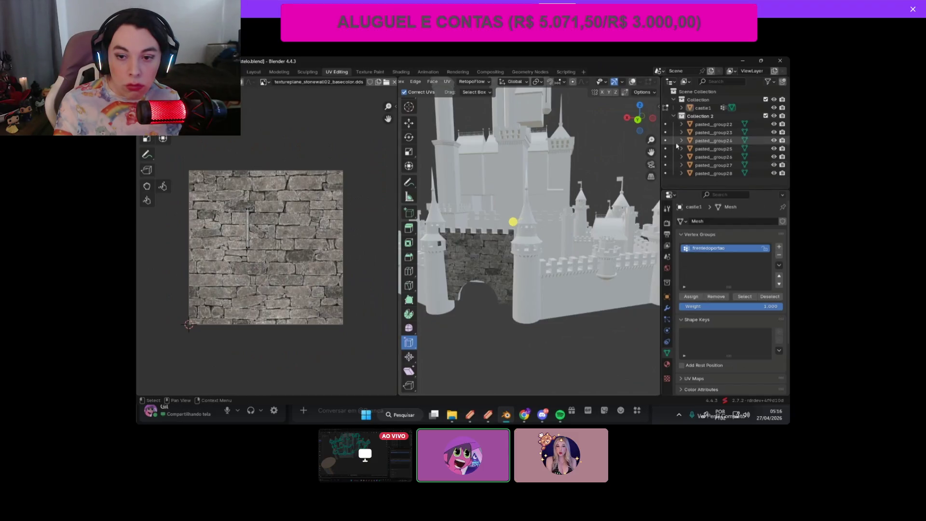
Step: Collapse the material asset browser, close in on the front wall, and switch to the Layout workspace
{"action": "left_click", "coordinate": [657, 107]}
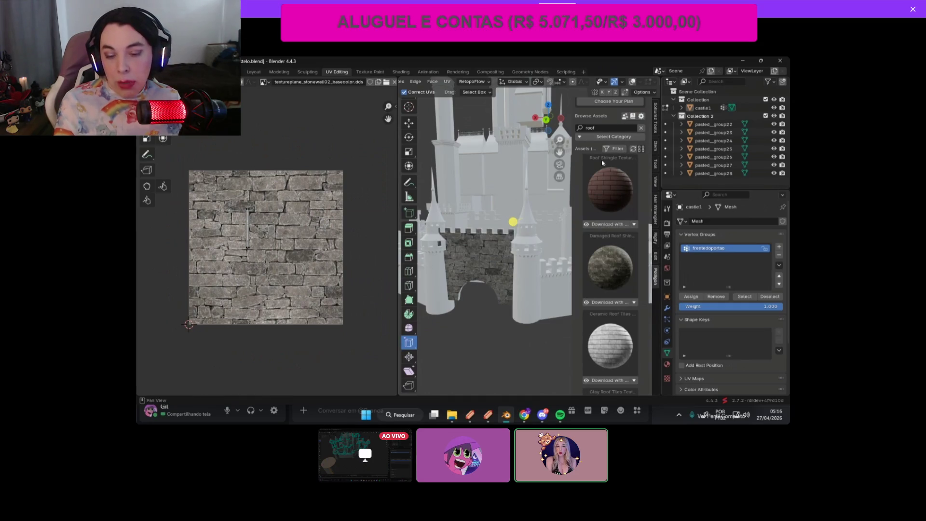
{"action": "left_click_drag", "start_coordinate": [571, 151], "coordinate": [651, 153]}
{"action": "middle_click_drag", "start_coordinate": [579, 193], "coordinate": [632, 179]}
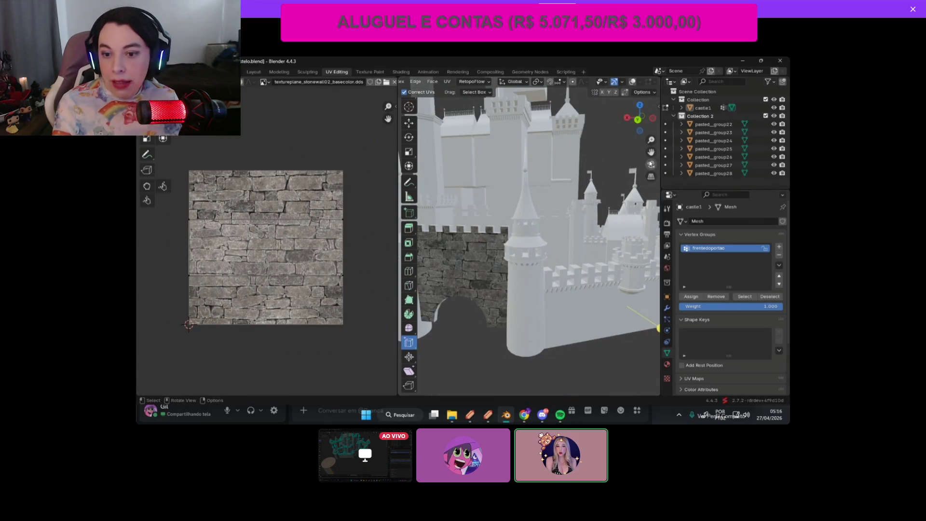
{"action": "mouse_move", "coordinate": [651, 152]}
{"action": "left_mouse_down"}
{"action": "mouse_move", "coordinate": [668, 207]}
{"action": "mouse_move", "coordinate": [598, 203]}
{"action": "left_mouse_up"}
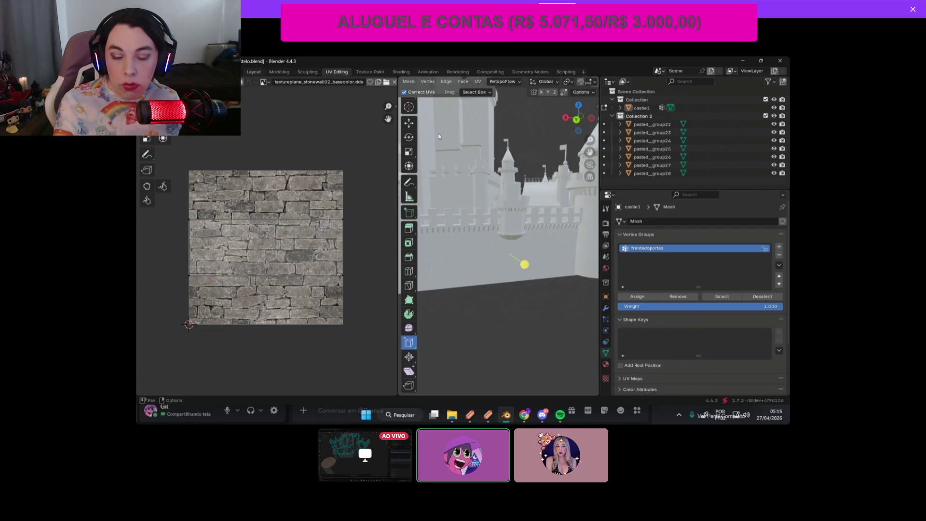
{"action": "left_click", "coordinate": [254, 72]}
{"action": "middle_click_drag", "start_coordinate": [502, 253], "coordinate": [404, 258]}
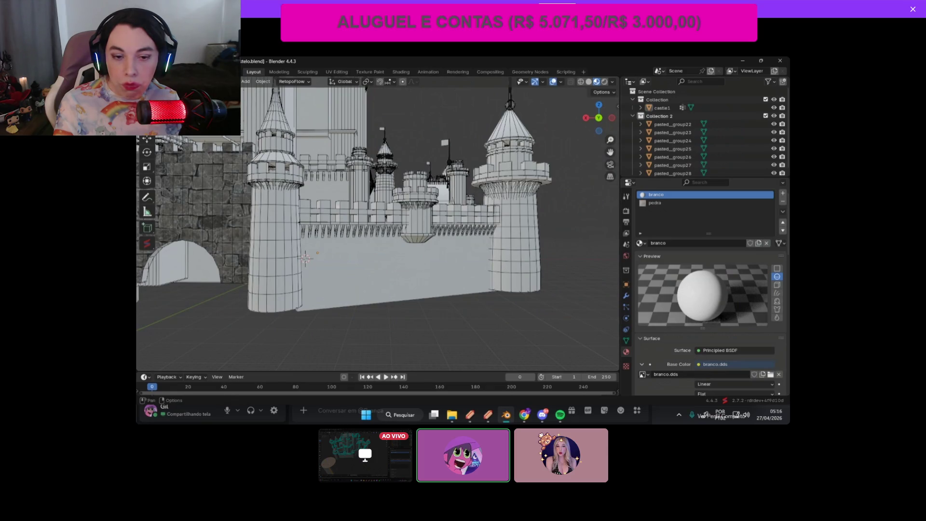
Step: In Edit Mode, clear the selection and select the castle's large side wall face
{"action": "key", "text": "Tab"}
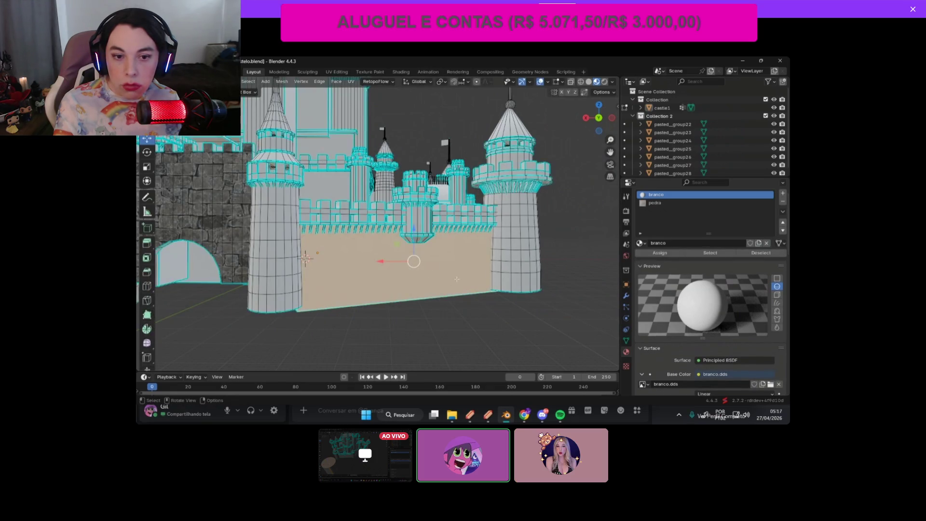
{"action": "left_click", "coordinate": [341, 321]}
{"action": "key", "text": "ctrl+z"}
{"action": "left_click", "coordinate": [578, 140]}
{"action": "left_click", "coordinate": [401, 274]}
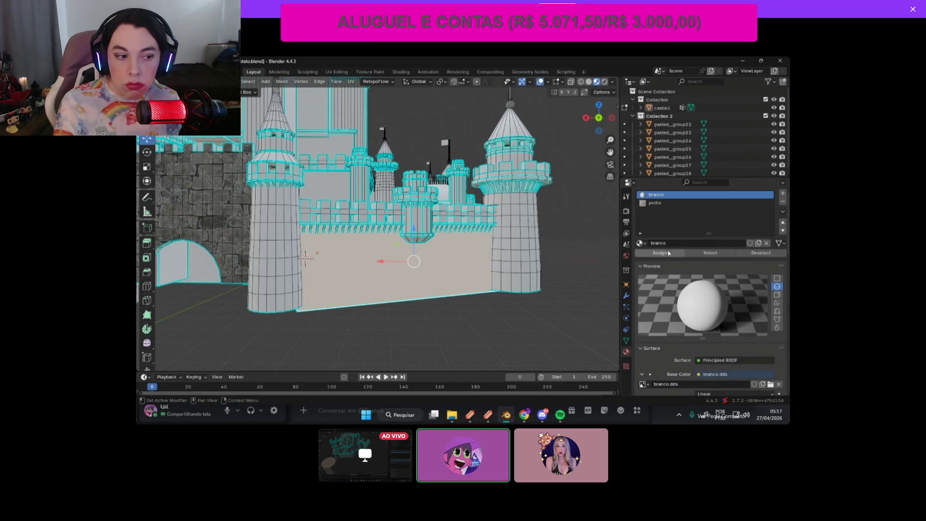
Step: Add a vertex group named muro1 and assign the selected wall face to it
{"action": "left_click", "coordinate": [626, 340]}
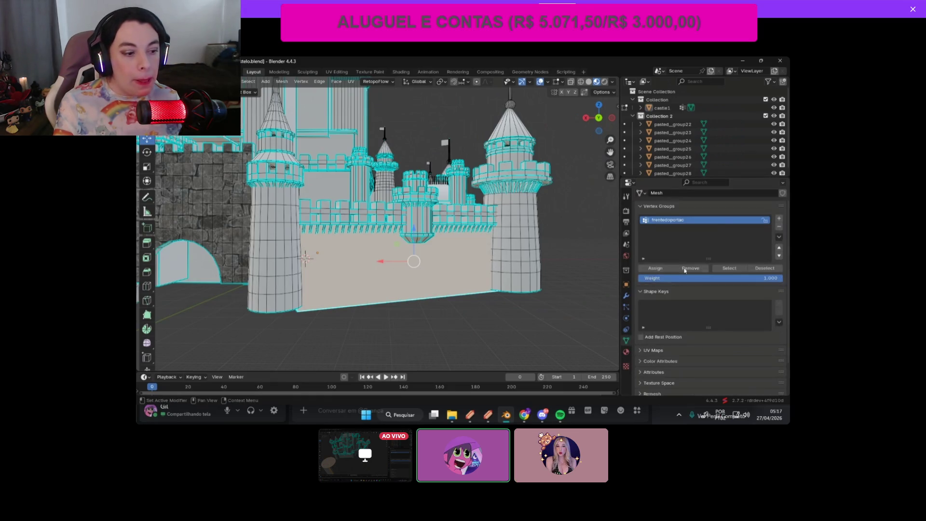
{"action": "left_click", "coordinate": [668, 228]}
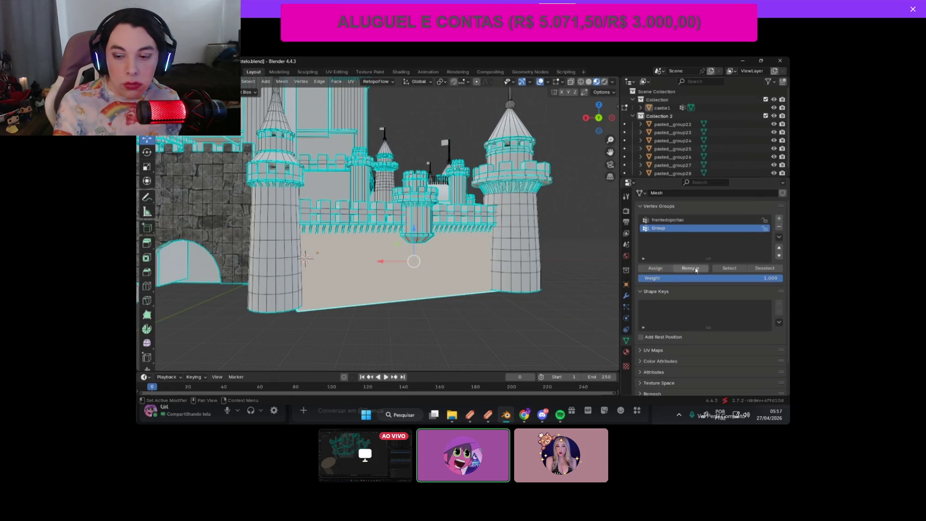
{"action": "left_click", "coordinate": [667, 268]}
{"action": "double_click", "coordinate": [657, 230]}
{"action": "type", "text": "muro"}
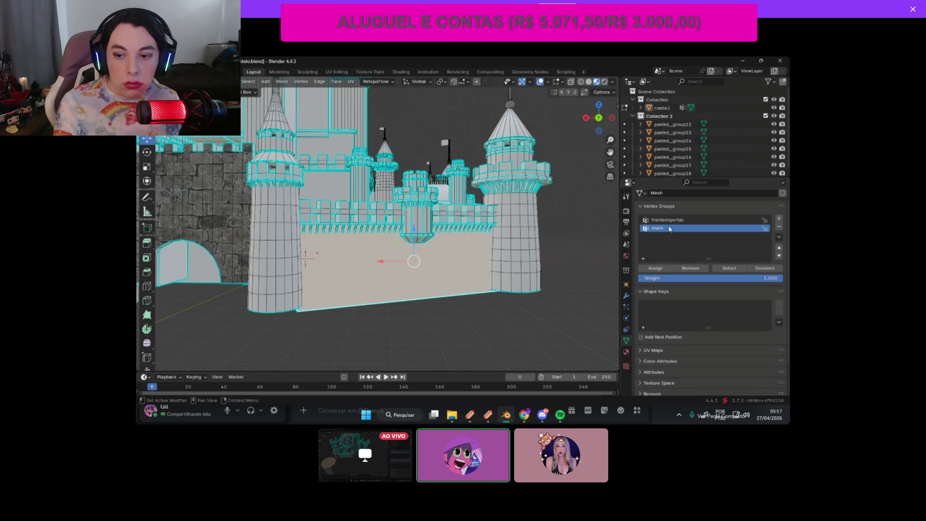
{"action": "key", "text": "Right"}
{"action": "key", "text": "Return"}
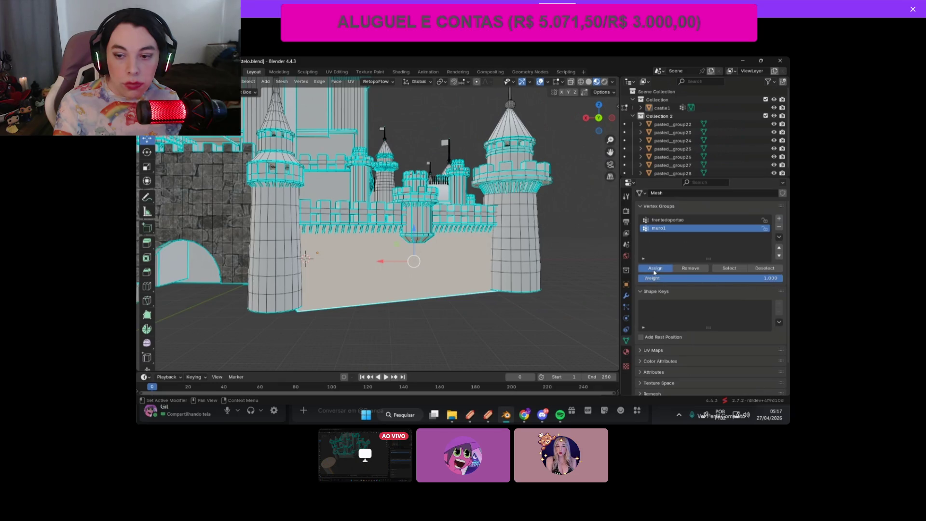
{"action": "left_click", "coordinate": [540, 344]}
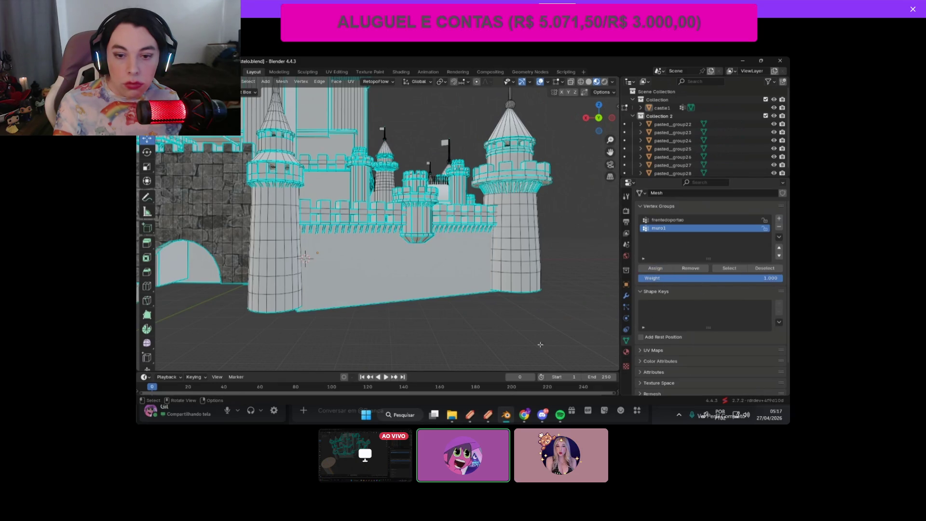
Step: Select muro1's faces and pick the pedra stone material slot
{"action": "left_click", "coordinate": [729, 270]}
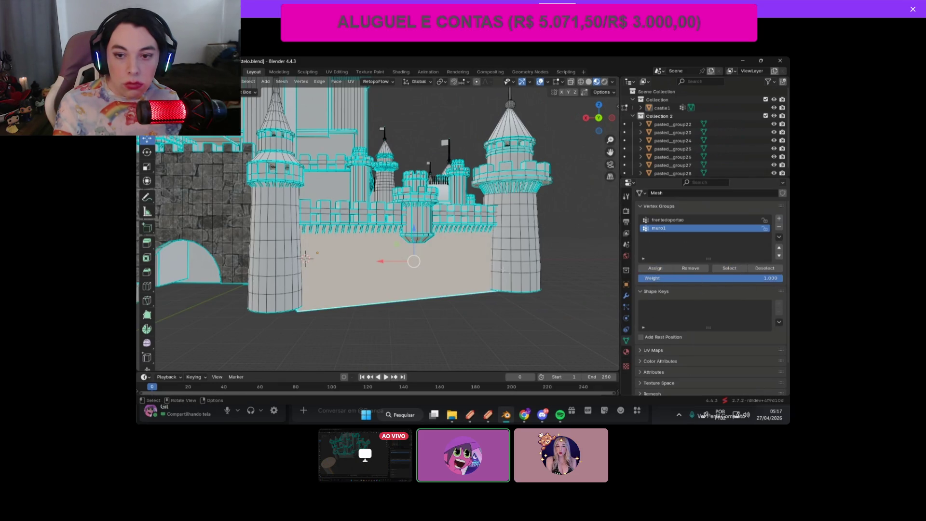
{"action": "left_click", "coordinate": [626, 351]}
{"action": "left_click", "coordinate": [660, 203]}
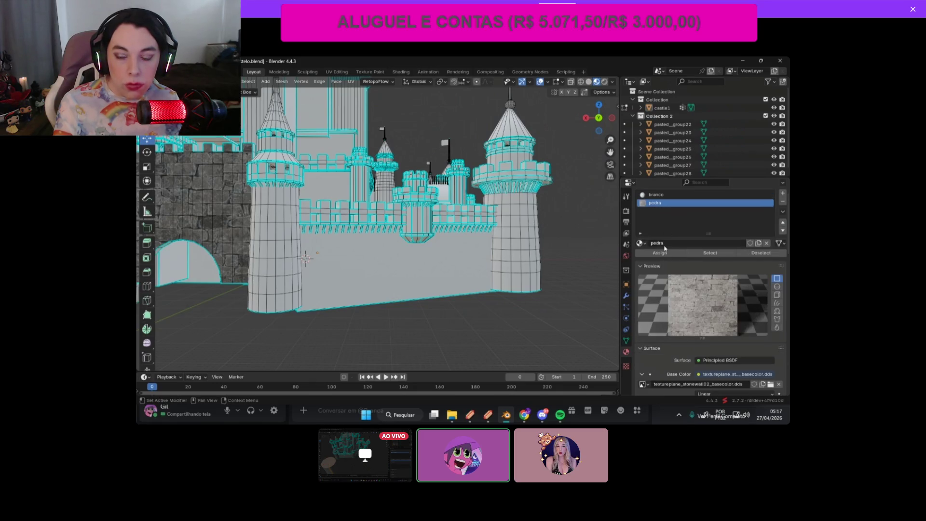
Step: Select the muro1 group's faces and assign them the pedra material
{"action": "left_click", "coordinate": [627, 341]}
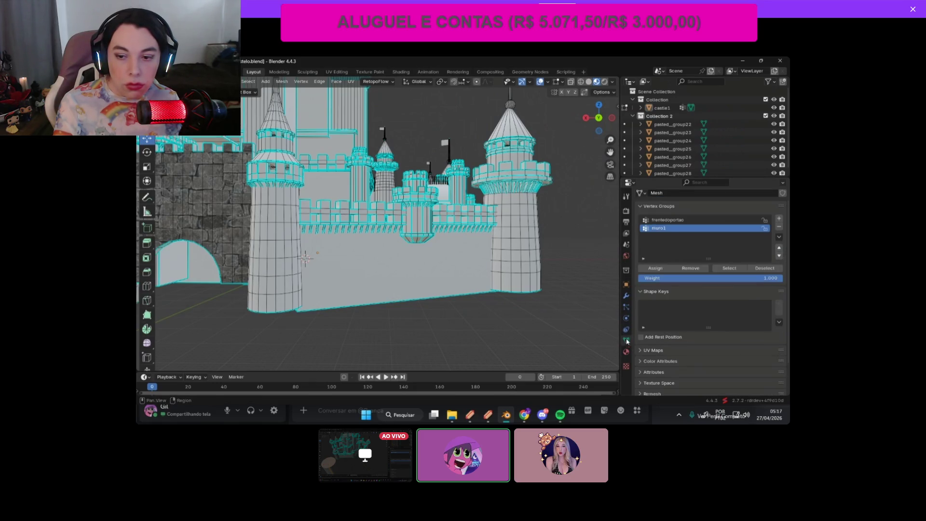
{"action": "left_click", "coordinate": [731, 271]}
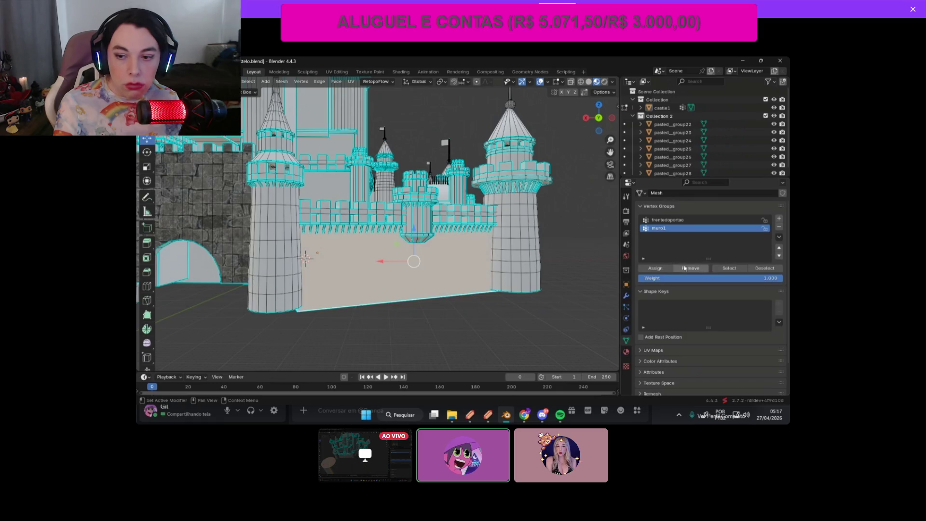
{"action": "left_click", "coordinate": [629, 348]}
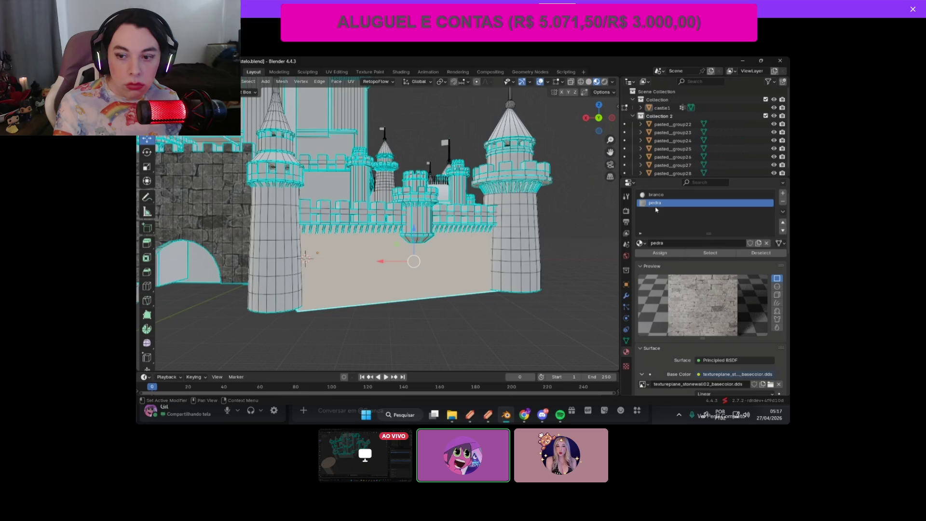
{"action": "left_click", "coordinate": [661, 254]}
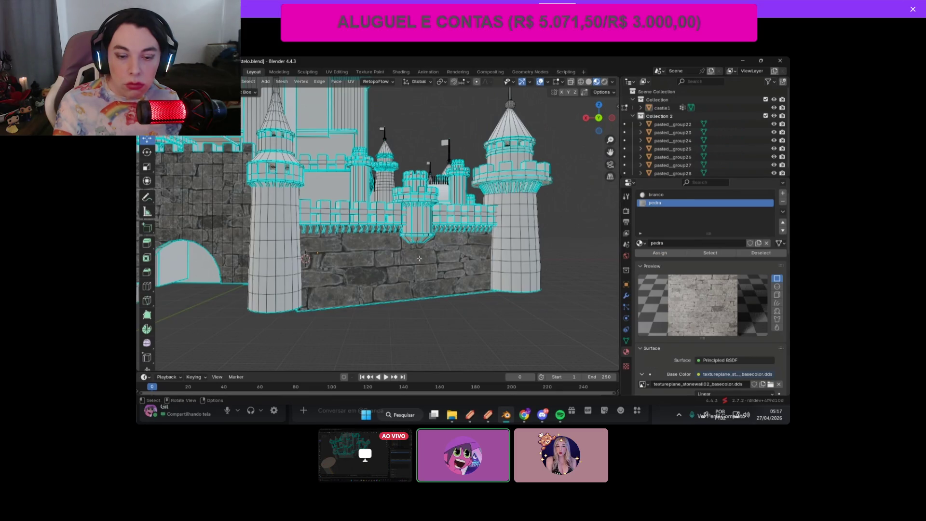
{"action": "scroll", "coordinate": [407, 256], "scroll_direction": "down", "scroll_amount": 5}
{"action": "scroll", "coordinate": [419, 290], "scroll_direction": "up", "scroll_amount": 5}
{"action": "scroll", "coordinate": [432, 326], "scroll_direction": "down", "scroll_amount": 2}
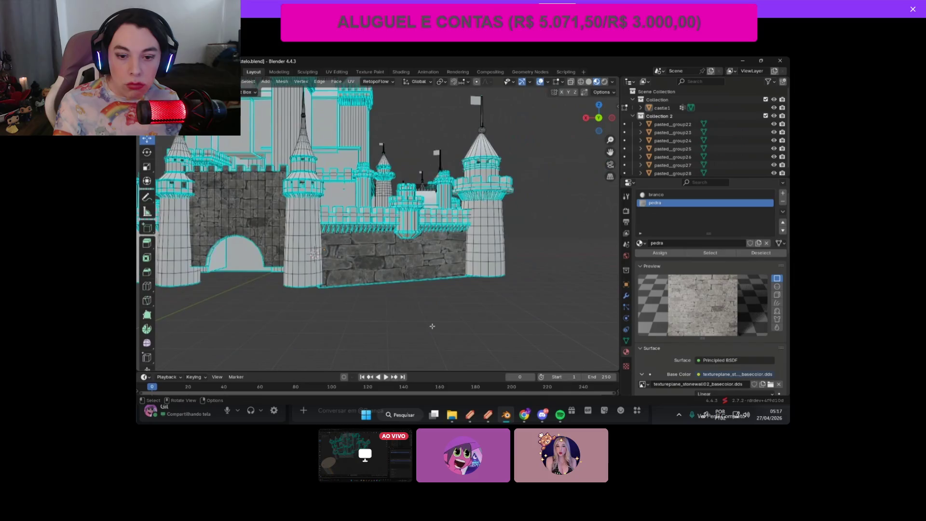
{"action": "scroll", "coordinate": [314, 253], "scroll_direction": "up", "scroll_amount": 2}
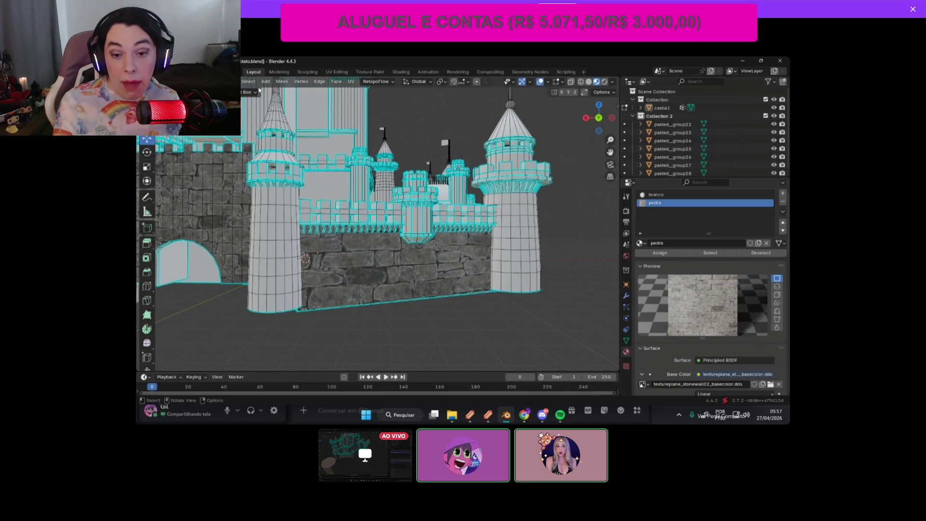
{"action": "scroll", "coordinate": [314, 252], "scroll_direction": "down", "scroll_amount": 2}
{"action": "scroll", "coordinate": [314, 252], "scroll_direction": "down", "scroll_amount": 1}
{"action": "scroll", "coordinate": [315, 253], "scroll_direction": "up", "scroll_amount": 3}
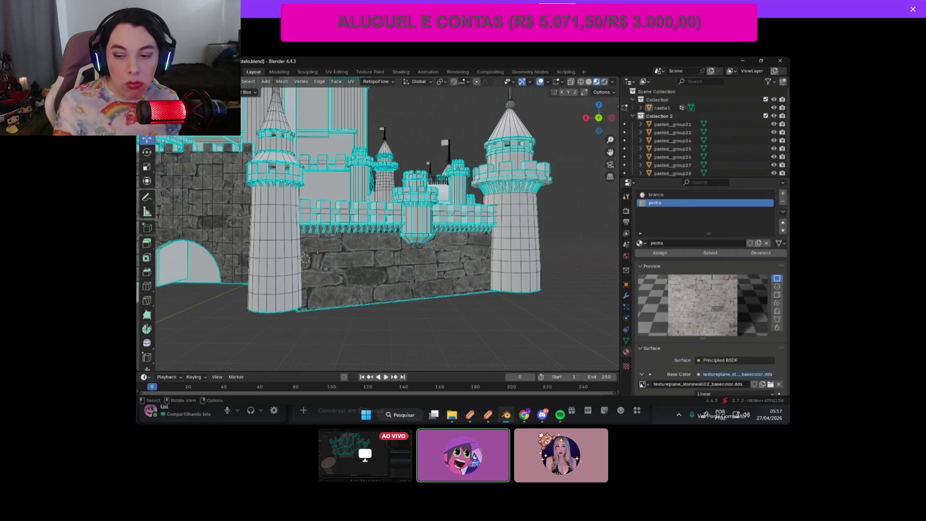
Step: Check the stone-textured wall from the left view, then orbit to another side
{"action": "key", "text": "KP_4"}
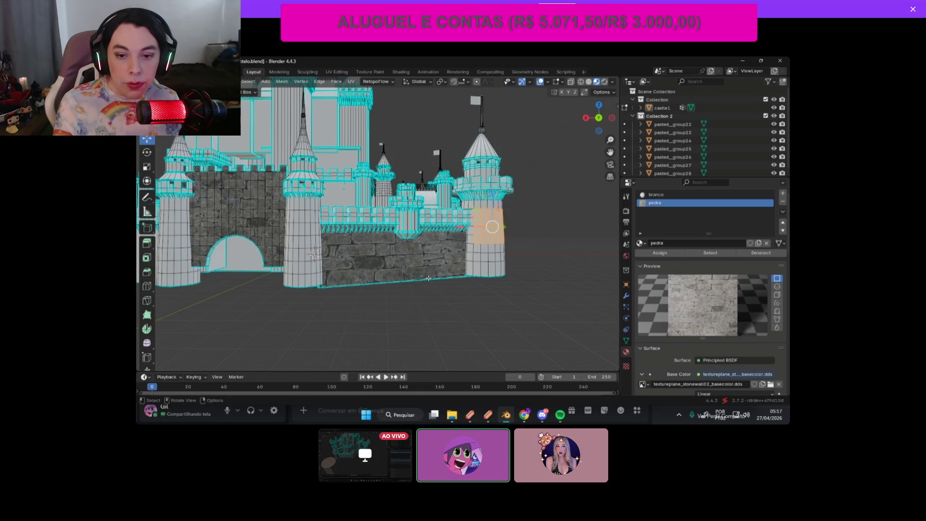
{"action": "left_click", "coordinate": [426, 265]}
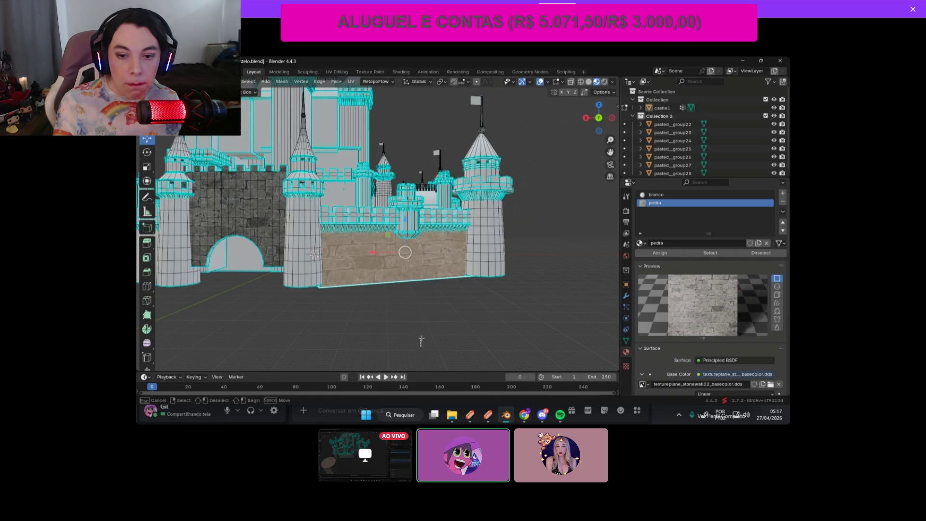
{"action": "mouse_move", "coordinate": [599, 118]}
{"action": "left_mouse_down"}
{"action": "mouse_move", "coordinate": [560, 121]}
{"action": "mouse_move", "coordinate": [525, 262]}
{"action": "left_mouse_up"}
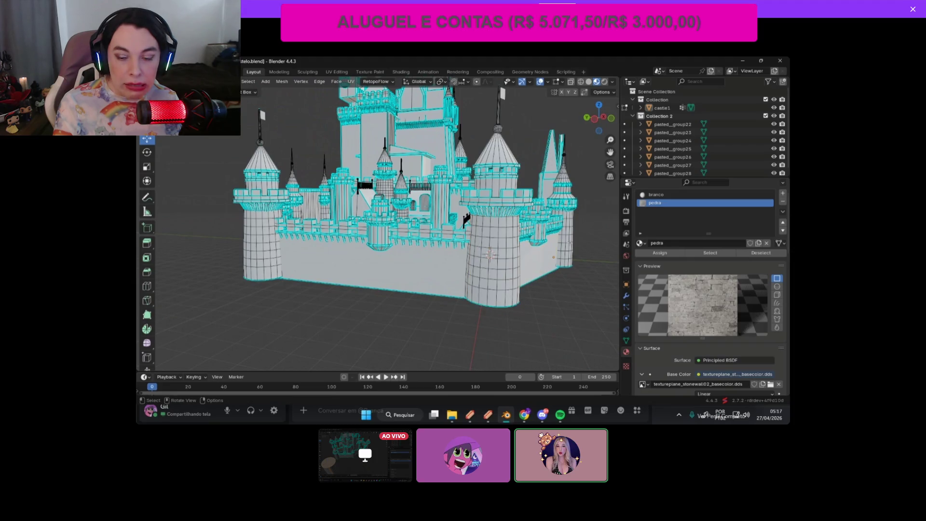
Step: Make the branco slot active and add the right and left tower faces to the selection
{"action": "left_click", "coordinate": [482, 227], "text": "shift"}
{"action": "left_click_drag", "start_coordinate": [482, 190], "coordinate": [518, 193], "text": "shift"}
{"action": "left_click_drag", "start_coordinate": [477, 237], "coordinate": [516, 239], "text": "shift"}
{"action": "mouse_move", "coordinate": [592, 117]}
{"action": "left_mouse_down"}
{"action": "mouse_move", "coordinate": [593, 154]}
{"action": "mouse_move", "coordinate": [622, 157]}
{"action": "mouse_move", "coordinate": [613, 144]}
{"action": "left_mouse_up"}
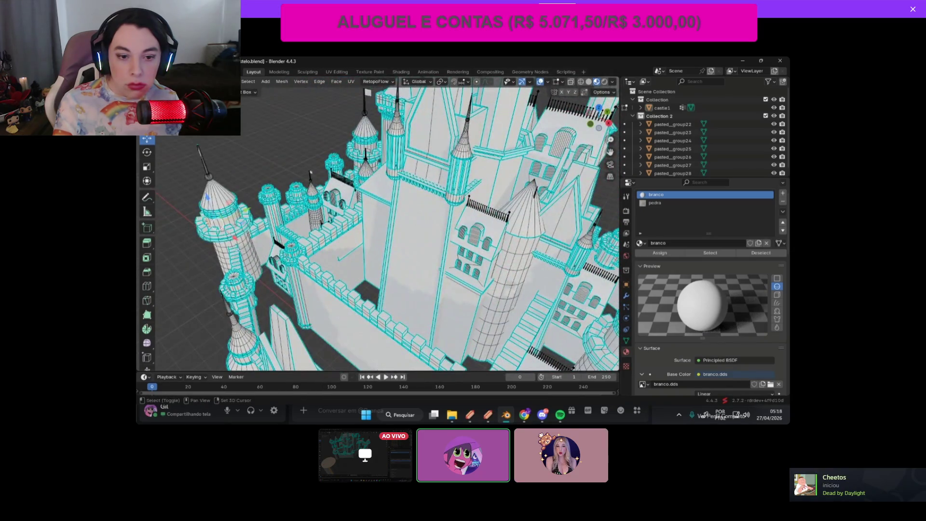
{"action": "left_click", "coordinate": [254, 251], "text": "shift"}
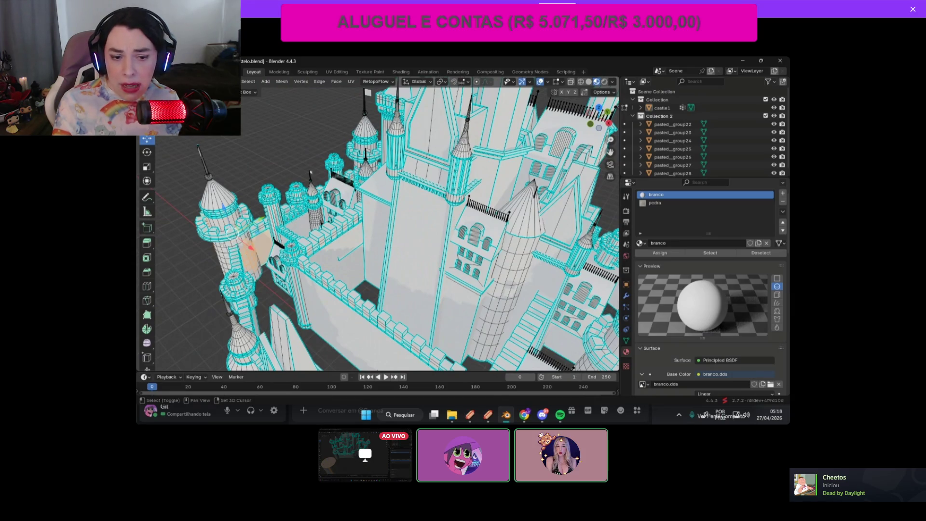
Step: Orbit around the castle, snapping between side and near-front views
{"action": "left_click_drag", "start_coordinate": [598, 117], "coordinate": [610, 149]}
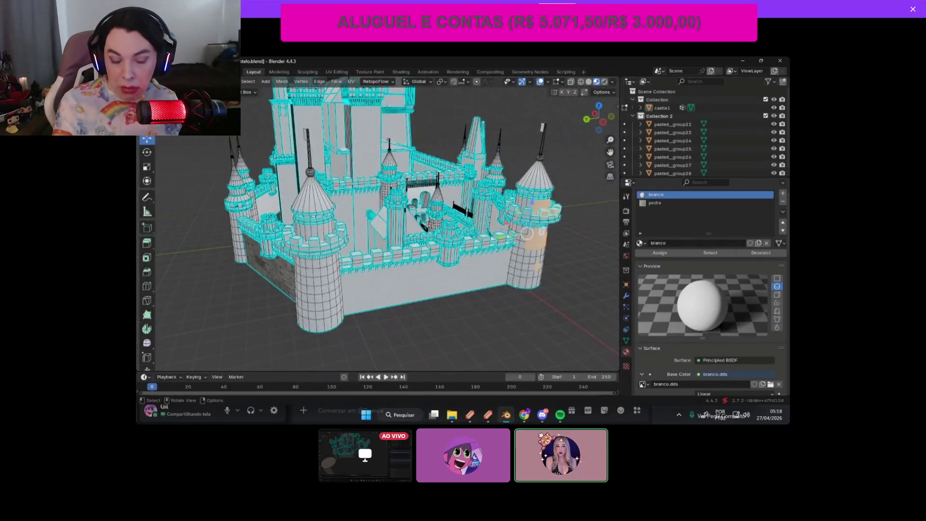
{"action": "left_click_drag", "start_coordinate": [598, 117], "coordinate": [597, 119]}
{"action": "left_click", "coordinate": [608, 125]}
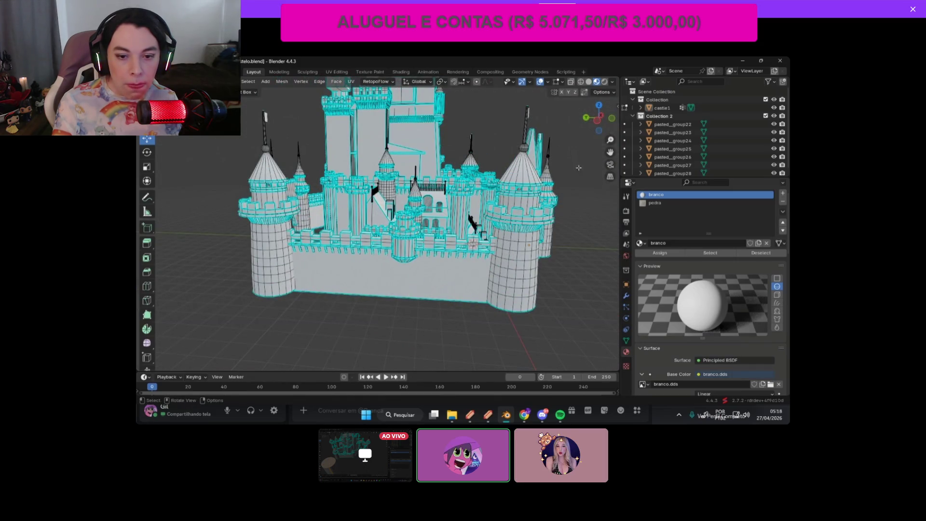
{"action": "middle_click_drag", "start_coordinate": [595, 136], "coordinate": [348, 84]}
{"action": "left_click_drag", "start_coordinate": [602, 113], "coordinate": [567, 163]}
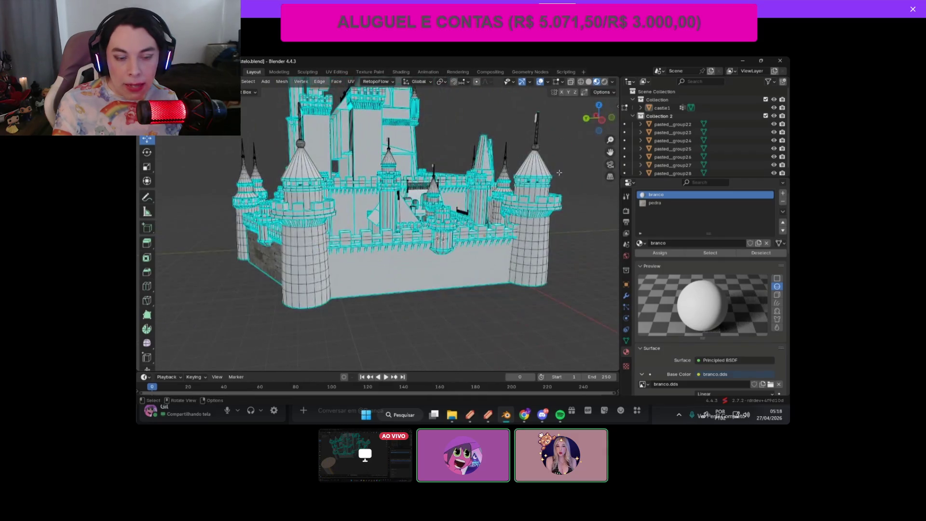
{"action": "mouse_move", "coordinate": [582, 120]}
{"action": "left_mouse_down"}
{"action": "mouse_move", "coordinate": [554, 231]}
{"action": "mouse_move", "coordinate": [536, 207]}
{"action": "left_mouse_up"}
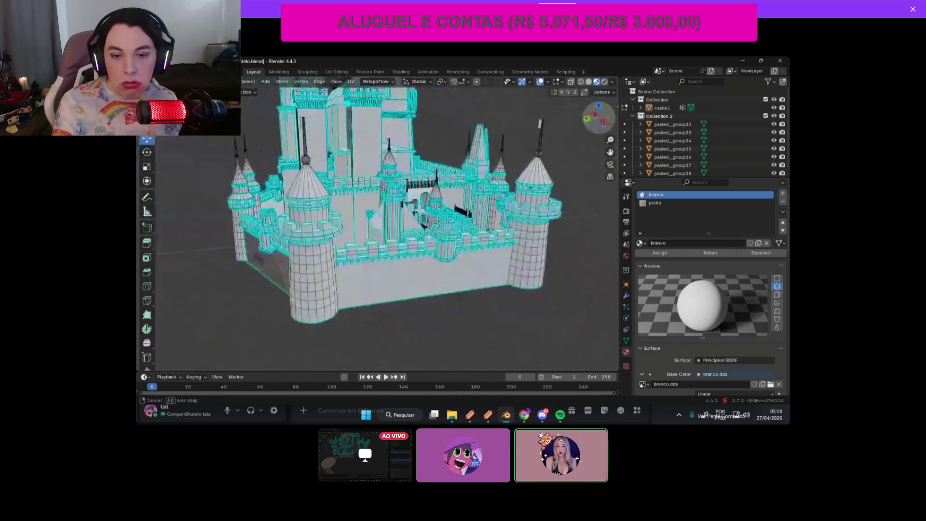
{"action": "left_click", "coordinate": [611, 117]}
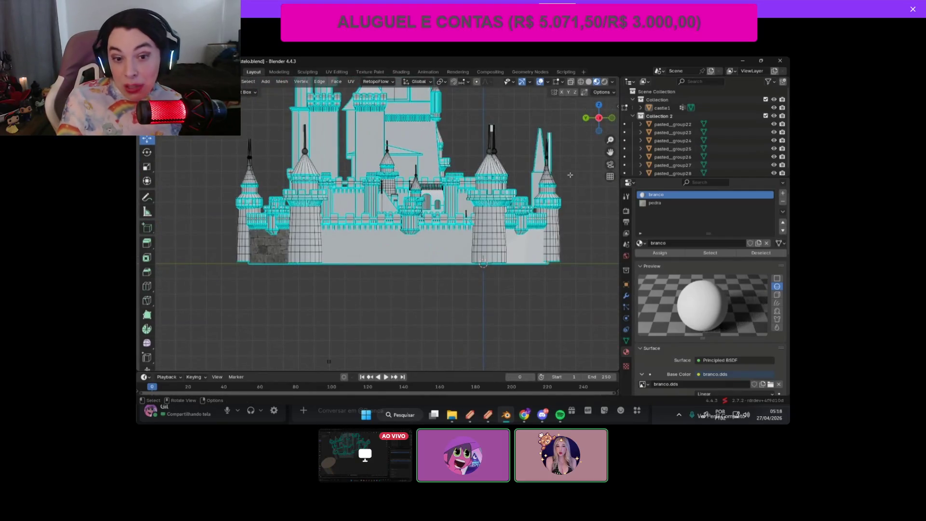
{"action": "mouse_move", "coordinate": [598, 118]}
{"action": "left_mouse_down"}
{"action": "mouse_move", "coordinate": [587, 132]}
{"action": "mouse_move", "coordinate": [594, 129]}
{"action": "left_mouse_up"}
Step: Zoom into a front orthographic view (numpad 1) and select the stone wall face
{"action": "scroll", "coordinate": [499, 155], "scroll_direction": "down", "scroll_amount": 2}
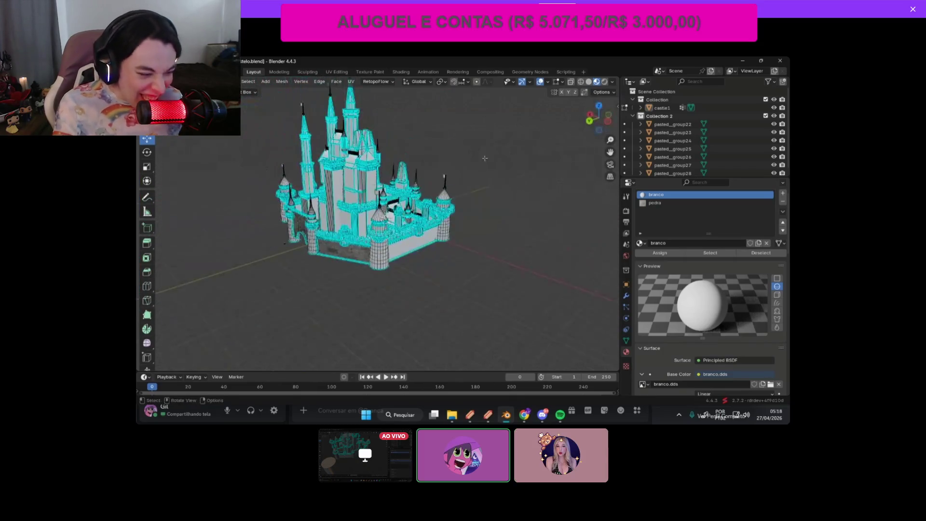
{"action": "key", "text": "KP_1"}
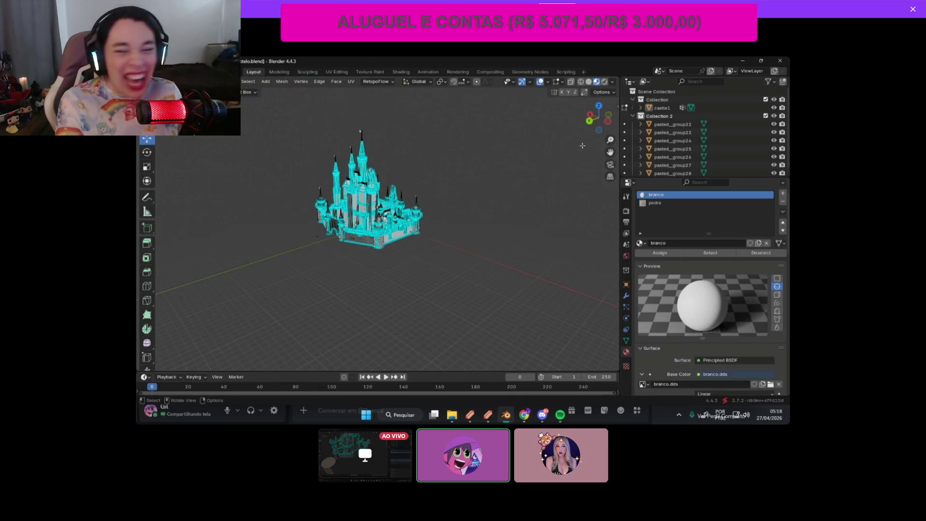
{"action": "scroll", "coordinate": [465, 214], "scroll_direction": "up", "scroll_amount": 5}
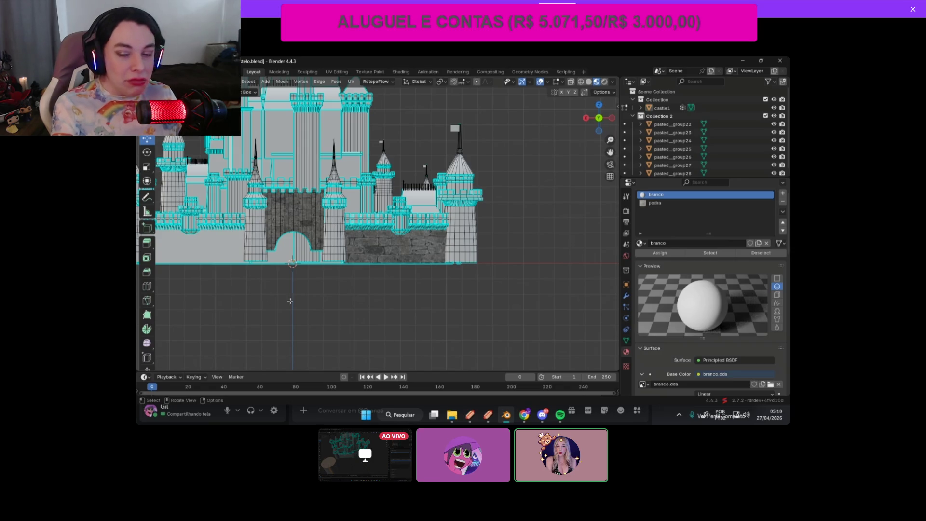
{"action": "scroll", "coordinate": [283, 300], "scroll_direction": "up", "scroll_amount": 5}
{"action": "scroll", "coordinate": [283, 300], "scroll_direction": "down", "scroll_amount": 3}
{"action": "left_click", "coordinate": [420, 266]}
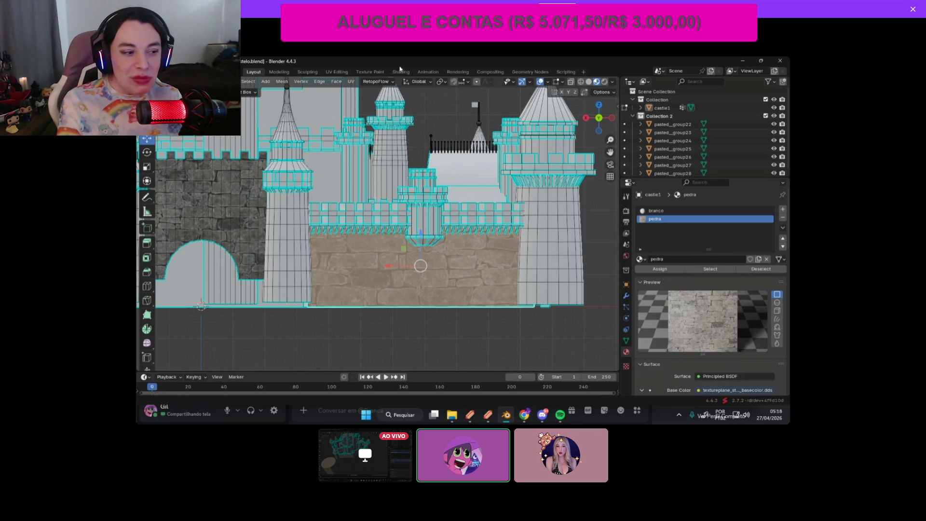
Step: Switch to UV Editing to see the wall's UVs over the stonewall02 texture
{"action": "left_click", "coordinate": [339, 73]}
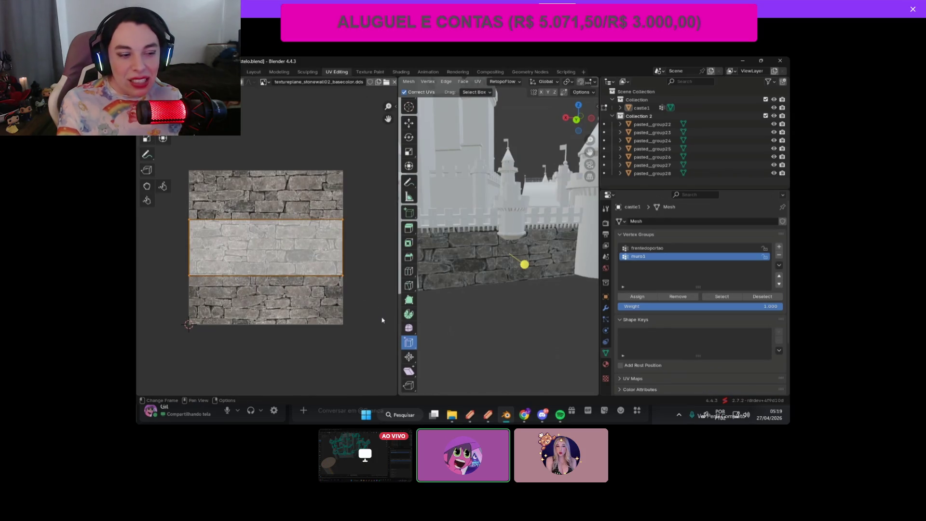
Step: Scale the wall's UV island, then stretch it wider over the stone texture
{"action": "key", "text": "s"}
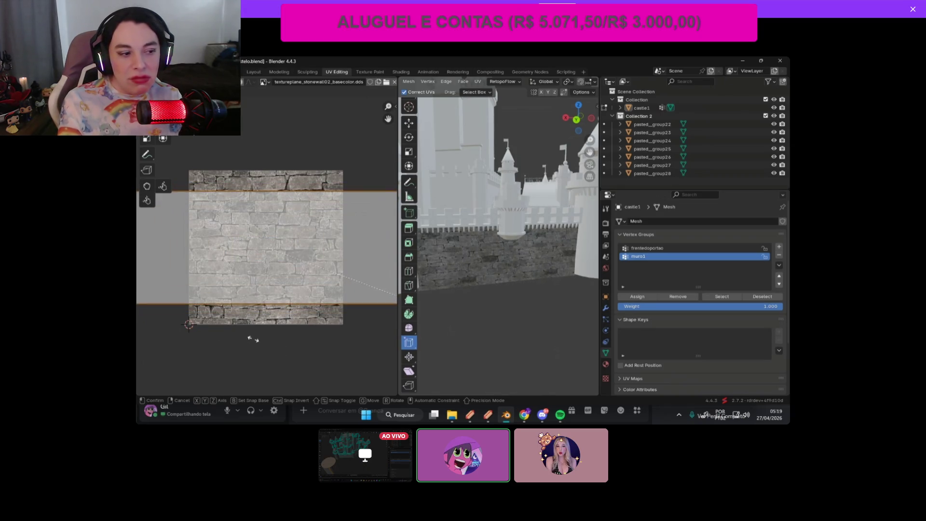
{"action": "left_click", "coordinate": [231, 326]}
{"action": "scroll", "coordinate": [300, 255], "scroll_direction": "down", "scroll_amount": 3}
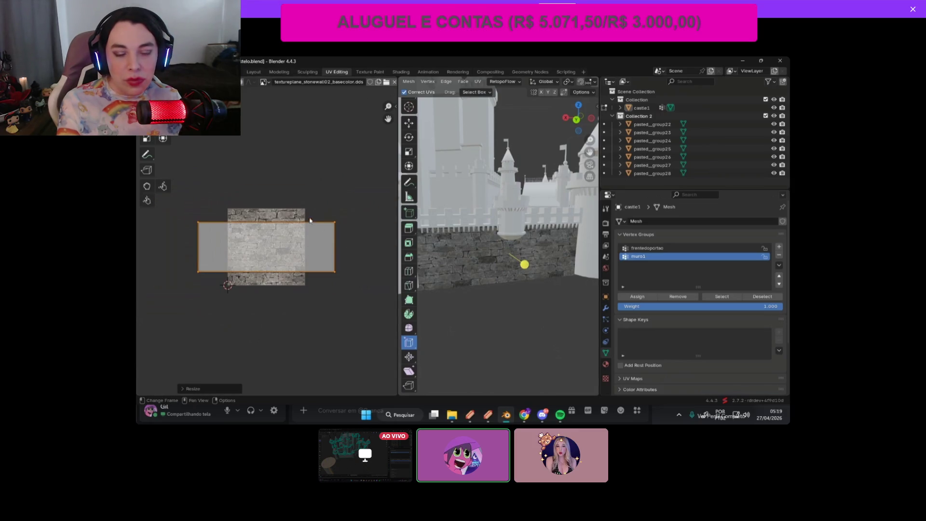
{"action": "key", "text": "s"}
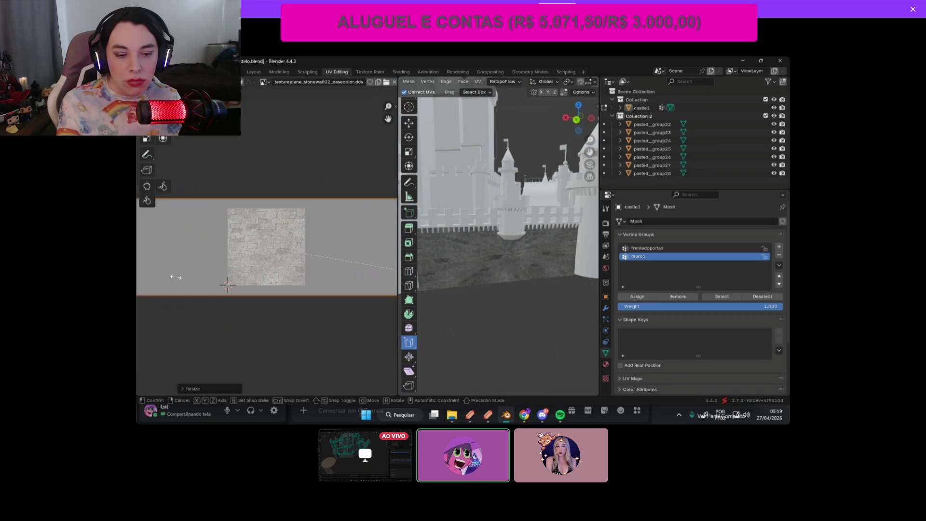
{"action": "left_click", "coordinate": [175, 277]}
{"action": "middle_click_drag", "start_coordinate": [518, 245], "coordinate": [581, 178], "text": "shift"}
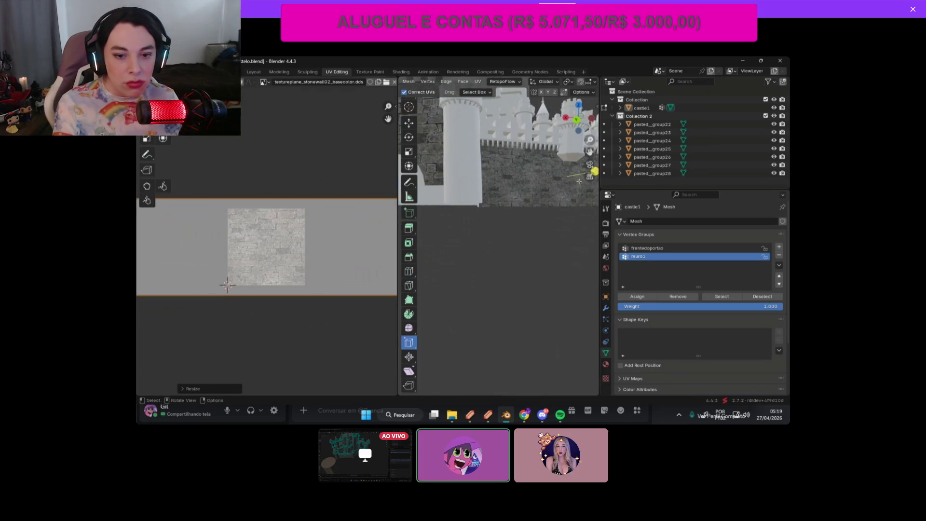
{"action": "scroll", "coordinate": [558, 241], "scroll_direction": "up", "scroll_amount": 4}
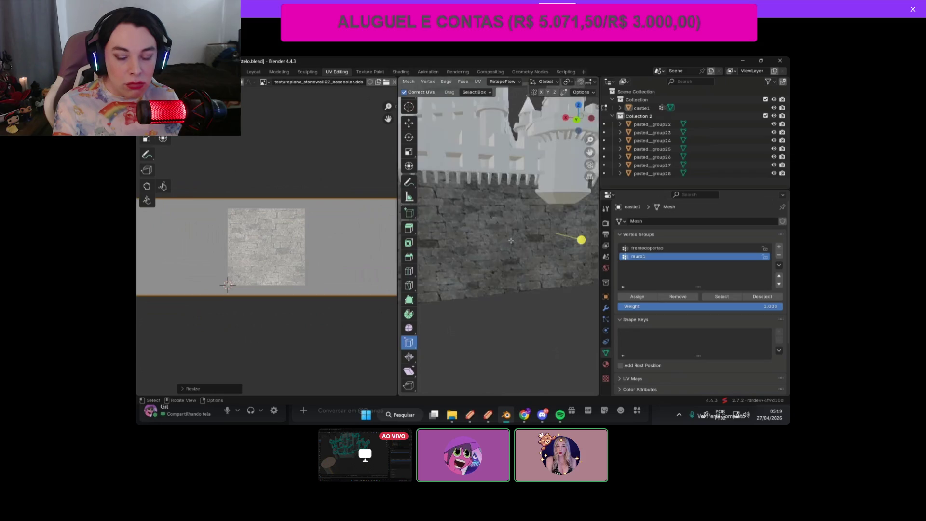
{"action": "scroll", "coordinate": [511, 241], "scroll_direction": "down", "scroll_amount": 5}
Step: Undo an accidental wall scale, then shrink and widen the wall UV band
{"action": "key", "text": "s"}
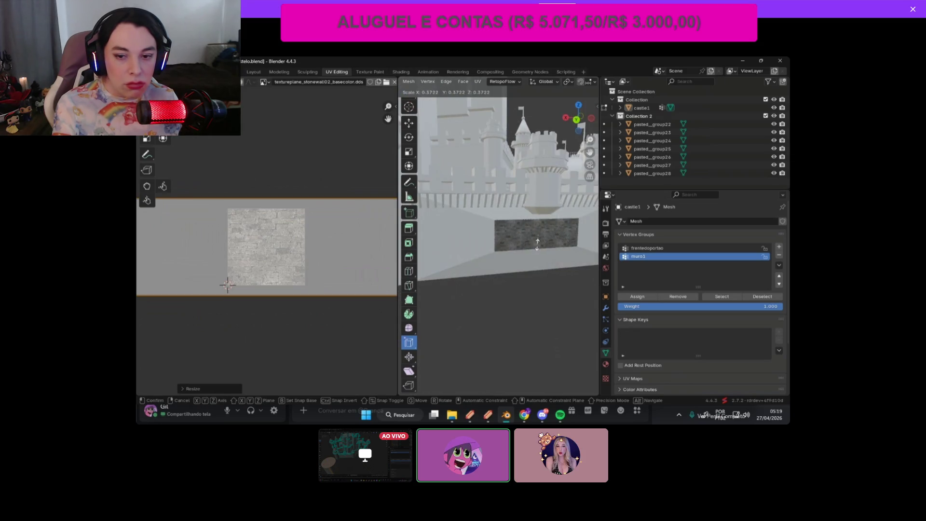
{"action": "left_click", "coordinate": [532, 245]}
{"action": "key", "text": "ctrl+z"}
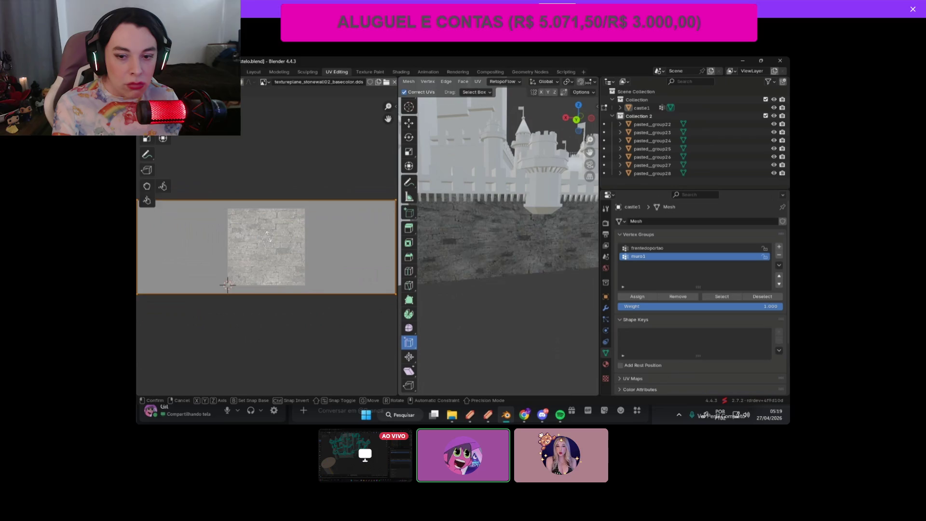
{"action": "key", "text": "s"}
{"action": "left_click", "coordinate": [320, 237]}
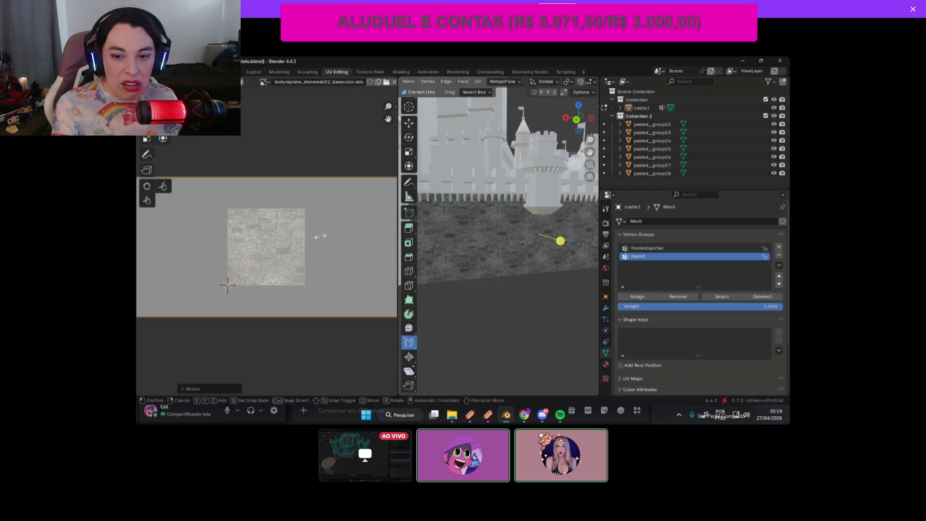
{"action": "left_click", "coordinate": [277, 245]}
{"action": "middle_click_drag", "start_coordinate": [558, 242], "coordinate": [503, 244]}
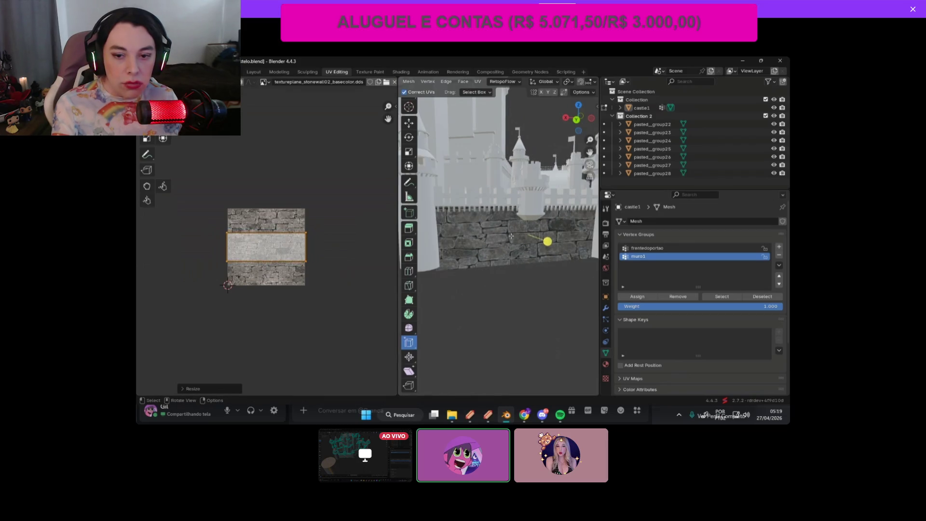
{"action": "key", "text": "s"}
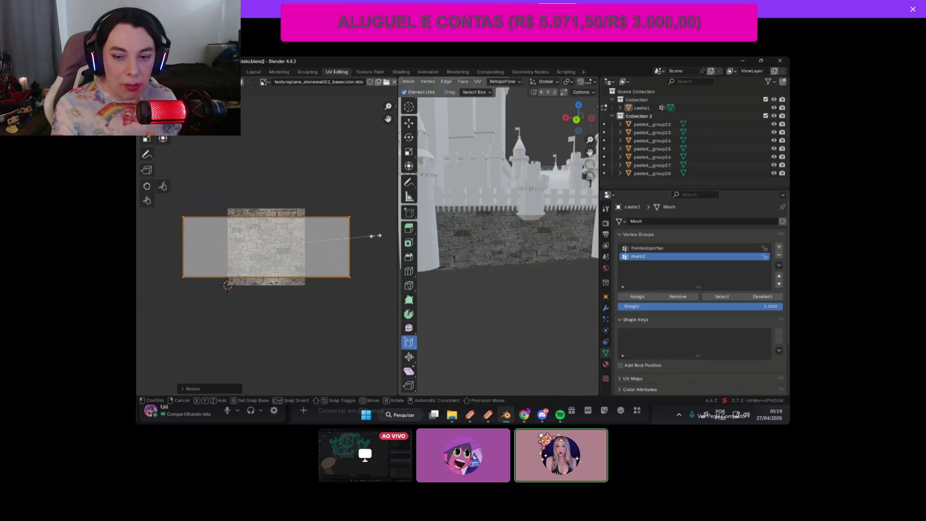
{"action": "left_click", "coordinate": [378, 237]}
{"action": "left_click_drag", "start_coordinate": [576, 133], "coordinate": [557, 141]}
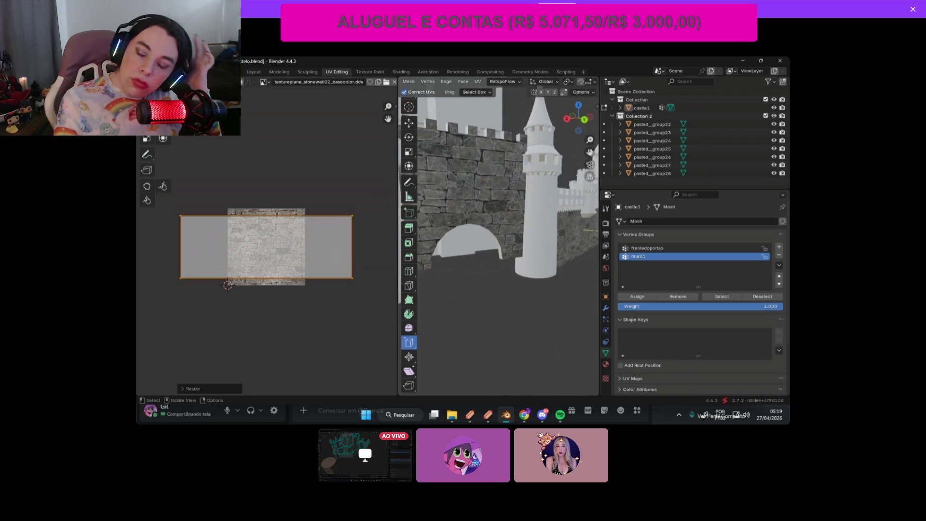
{"action": "scroll", "coordinate": [488, 200], "scroll_direction": "down", "scroll_amount": 4}
Step: Select the frentedoportao vertex group's geometry and scale up its gate-front UV islands
{"action": "left_click", "coordinate": [519, 176]}
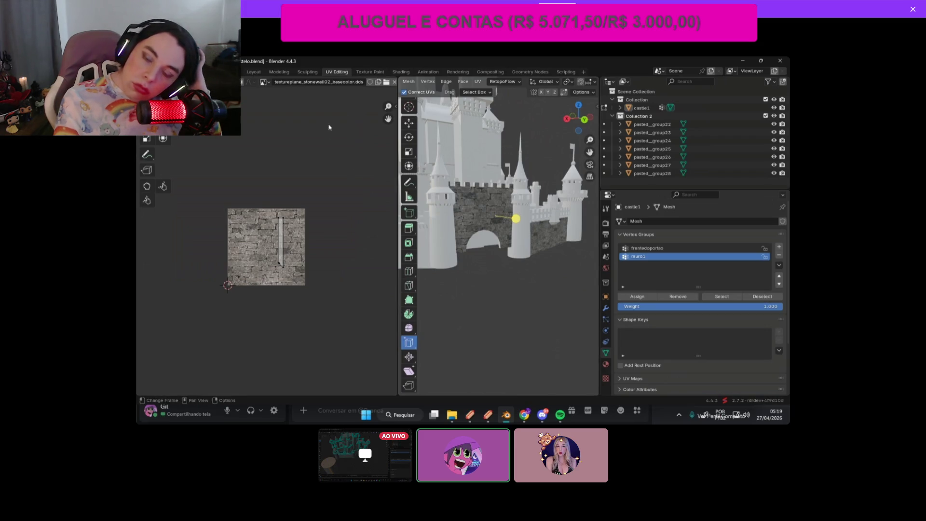
{"action": "left_click", "coordinate": [646, 248]}
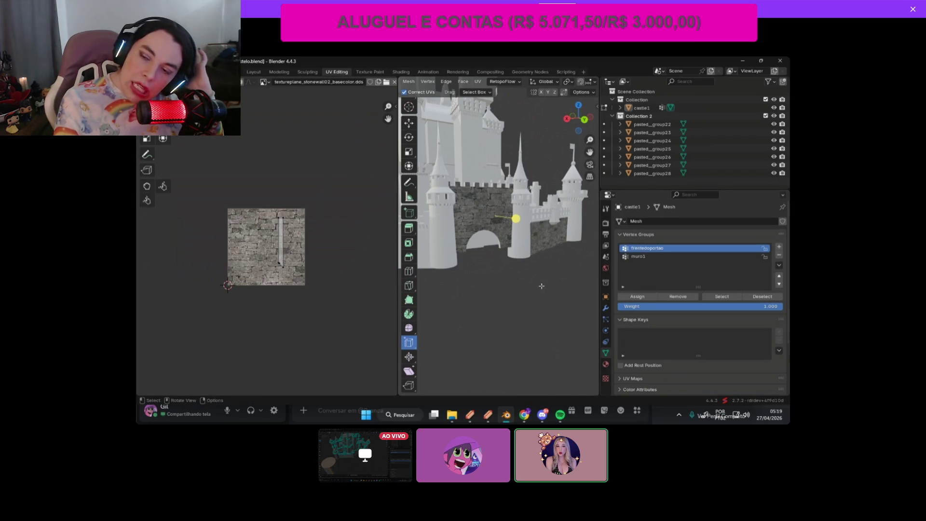
{"action": "left_click", "coordinate": [724, 299]}
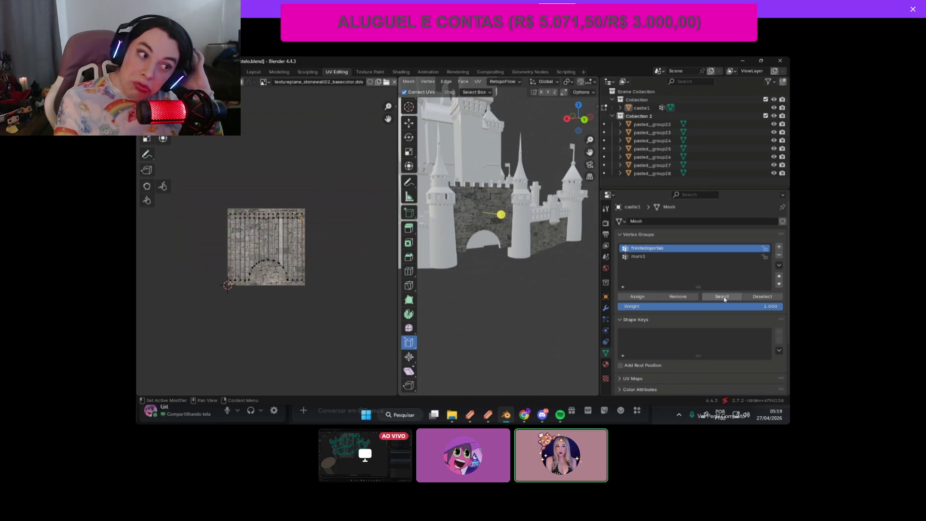
{"action": "scroll", "coordinate": [137, 154], "scroll_direction": "up", "scroll_amount": 3}
{"action": "left_click_drag", "start_coordinate": [178, 163], "coordinate": [363, 330]}
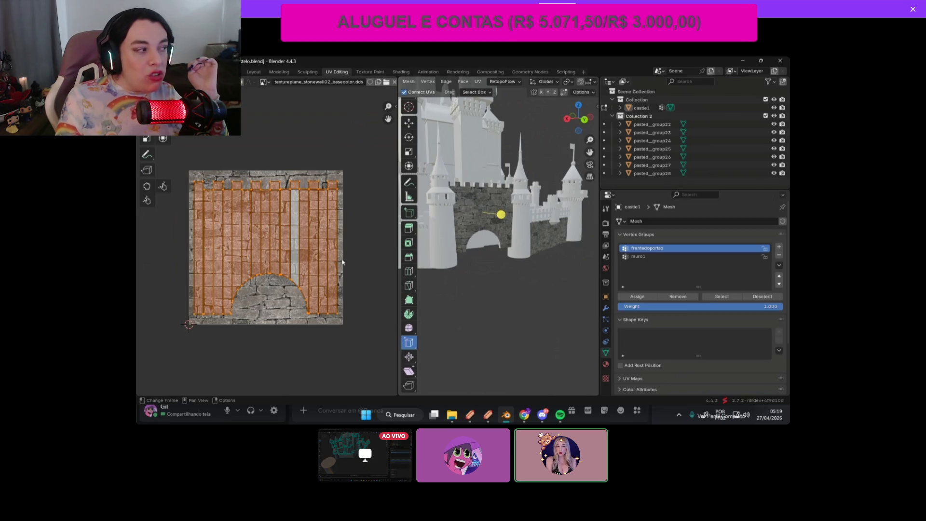
{"action": "key", "text": "s"}
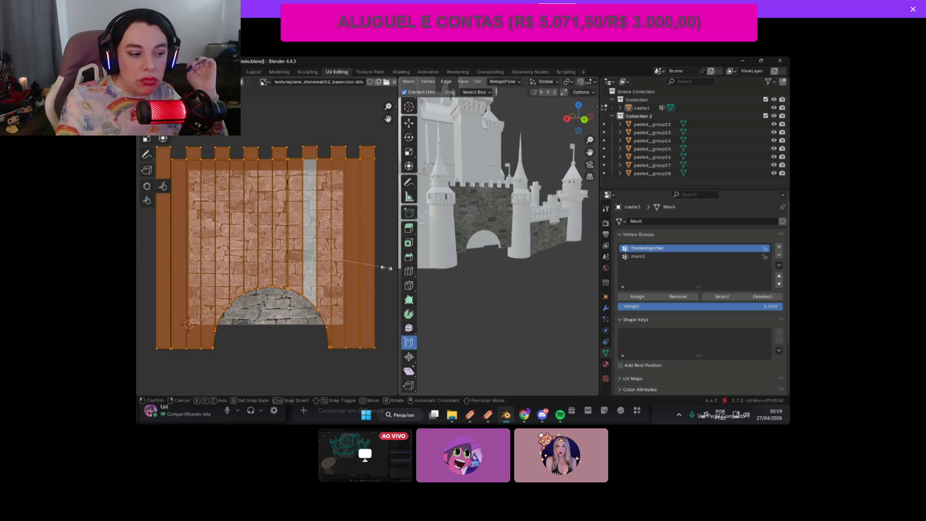
{"action": "left_click", "coordinate": [386, 268]}
Step: Pan and orbit around the castle while widening then narrowing the 3D view area
{"action": "scroll", "coordinate": [497, 213], "scroll_direction": "up", "scroll_amount": 4}
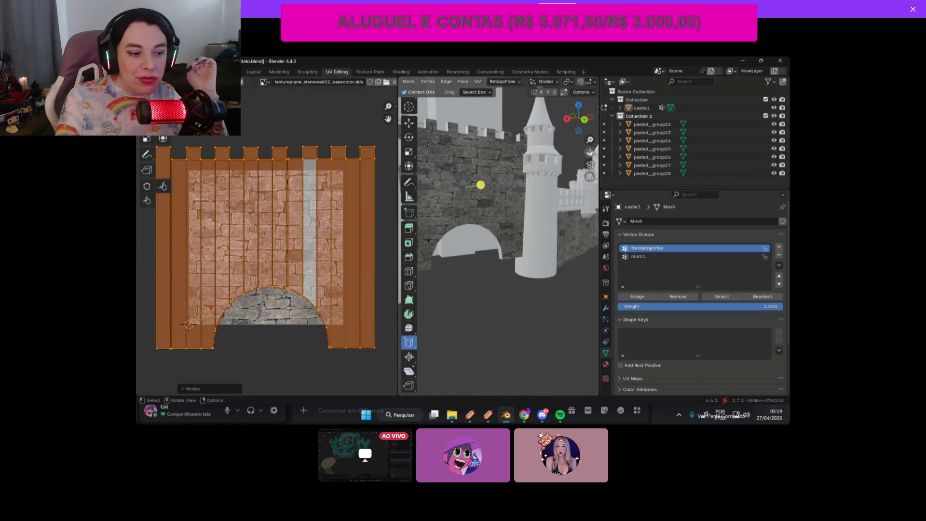
{"action": "left_click_drag", "start_coordinate": [590, 152], "coordinate": [536, 154]}
{"action": "scroll", "coordinate": [303, 240], "scroll_direction": "up", "scroll_amount": 2}
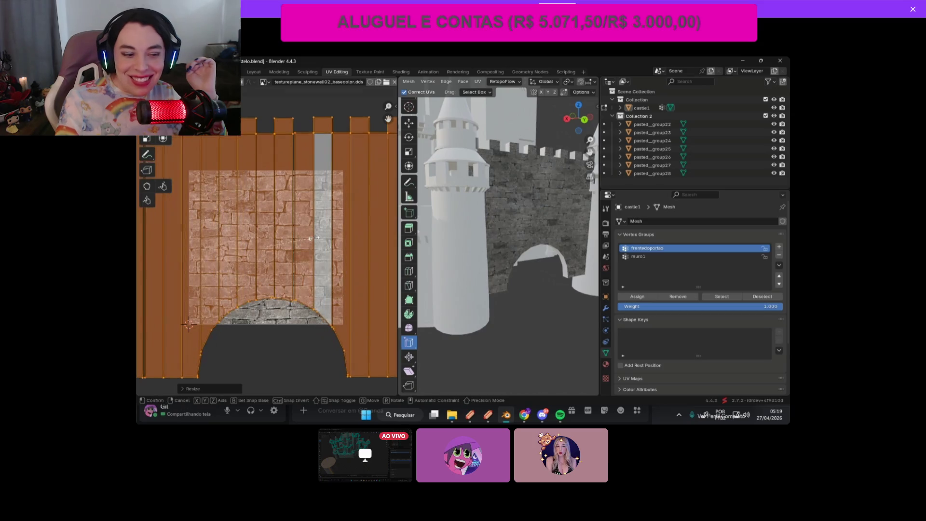
{"action": "left_click_drag", "start_coordinate": [579, 119], "coordinate": [567, 121]}
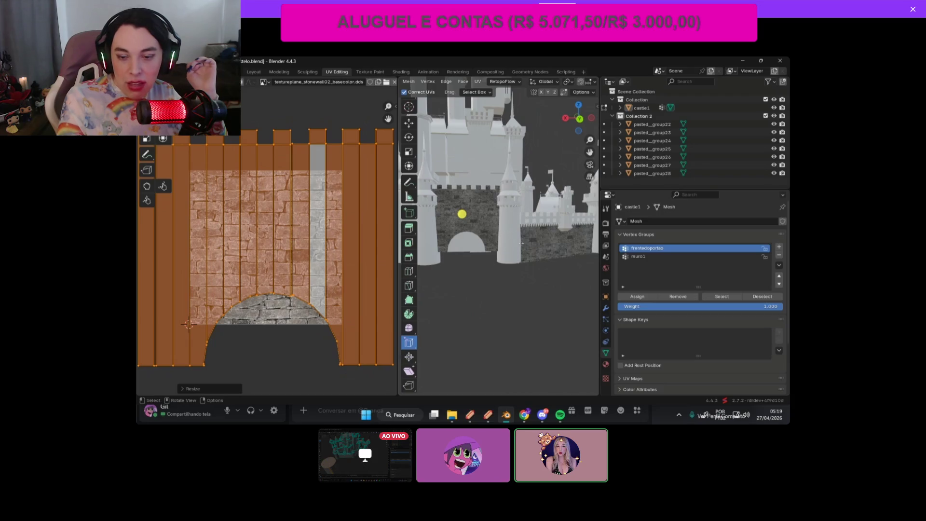
{"action": "left_click_drag", "start_coordinate": [600, 141], "coordinate": [668, 141]}
{"action": "mouse_move", "coordinate": [627, 270]}
{"action": "middle_mouse_down"}
{"action": "mouse_move", "coordinate": [655, 291]}
{"action": "mouse_move", "coordinate": [641, 133]}
{"action": "middle_mouse_up"}
{"action": "scroll", "coordinate": [655, 292], "scroll_direction": "down", "scroll_amount": 5}
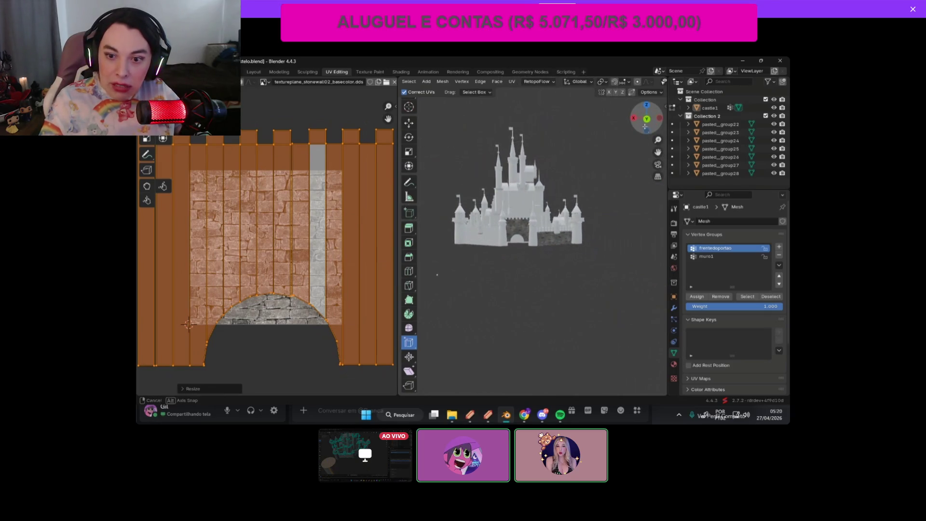
{"action": "scroll", "coordinate": [596, 209], "scroll_direction": "up", "scroll_amount": 4}
{"action": "left_click_drag", "start_coordinate": [668, 128], "coordinate": [610, 127]}
Step: Select pasted_group22 and view the gate from nearly top-down
{"action": "left_click", "coordinate": [649, 125]}
{"action": "mouse_move", "coordinate": [591, 121]}
{"action": "left_mouse_down"}
{"action": "mouse_move", "coordinate": [565, 191]}
{"action": "mouse_move", "coordinate": [550, 169]}
{"action": "left_mouse_up"}
{"action": "scroll", "coordinate": [550, 169], "scroll_direction": "down", "scroll_amount": 5}
{"action": "mouse_move", "coordinate": [589, 118]}
{"action": "left_mouse_down"}
{"action": "mouse_move", "coordinate": [590, 159]}
{"action": "mouse_move", "coordinate": [577, 126]}
{"action": "mouse_move", "coordinate": [580, 145]}
{"action": "left_mouse_up"}
{"action": "scroll", "coordinate": [581, 145], "scroll_direction": "up", "scroll_amount": 4}
Step: Select a couple of mesh parts, then hide pasted_group23 through pasted_group28 in the viewport
{"action": "scroll", "coordinate": [443, 211], "scroll_direction": "up", "scroll_amount": 10}
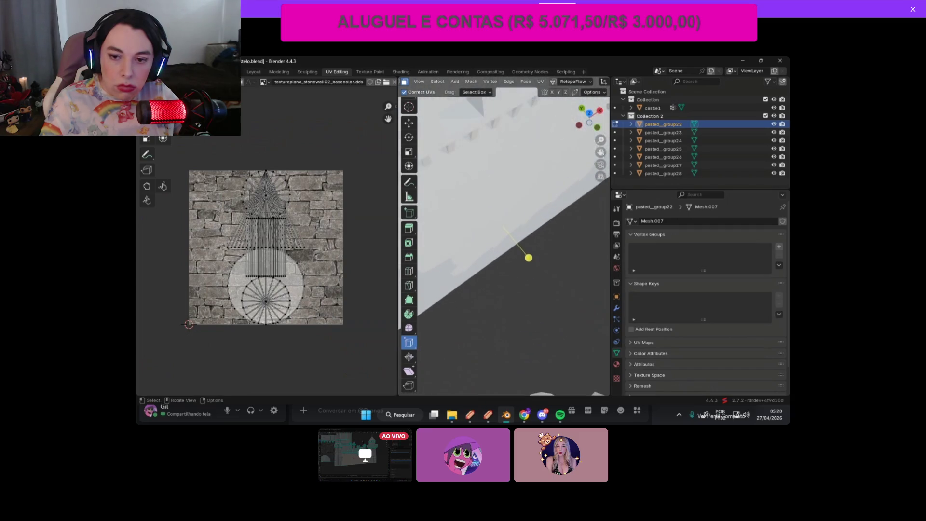
{"action": "left_click", "coordinate": [474, 193]}
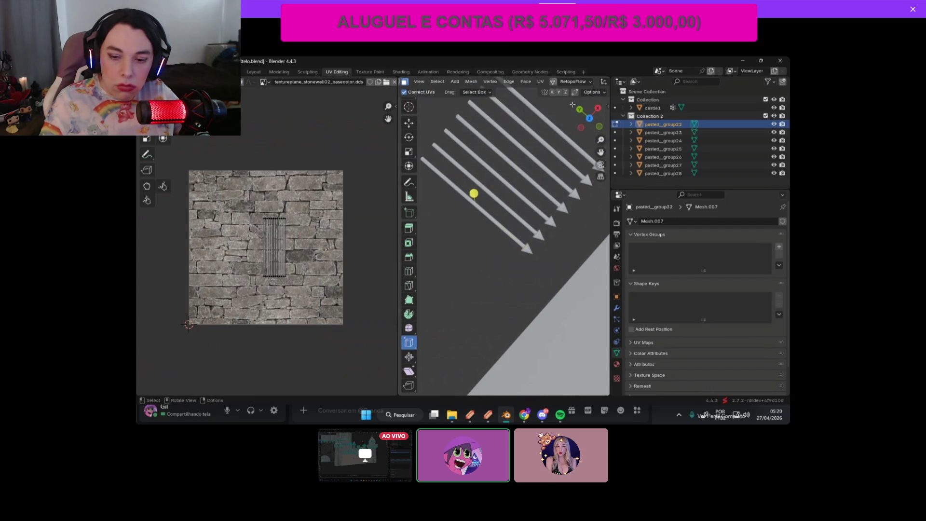
{"action": "scroll", "coordinate": [540, 162], "scroll_direction": "down", "scroll_amount": 3}
{"action": "left_click", "coordinate": [509, 237]}
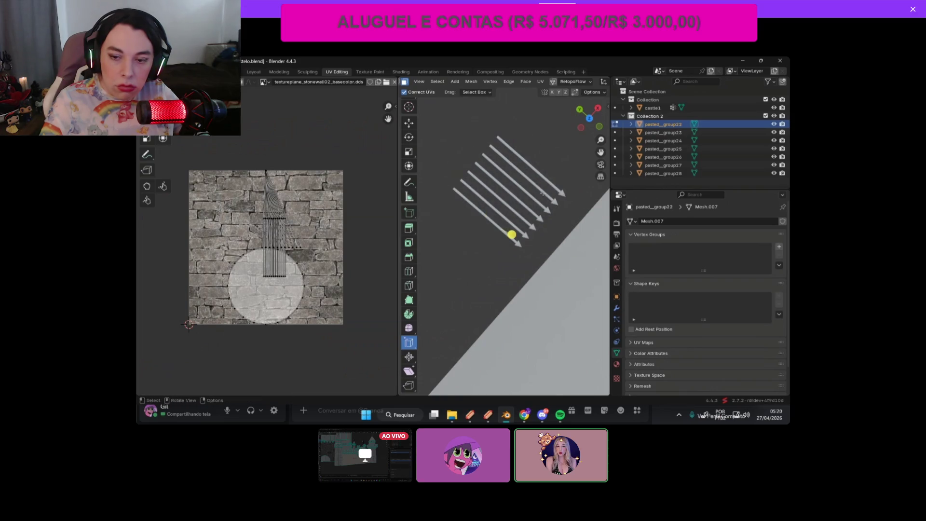
{"action": "scroll", "coordinate": [477, 255], "scroll_direction": "down", "scroll_amount": 3}
{"action": "left_click", "coordinate": [768, 133]}
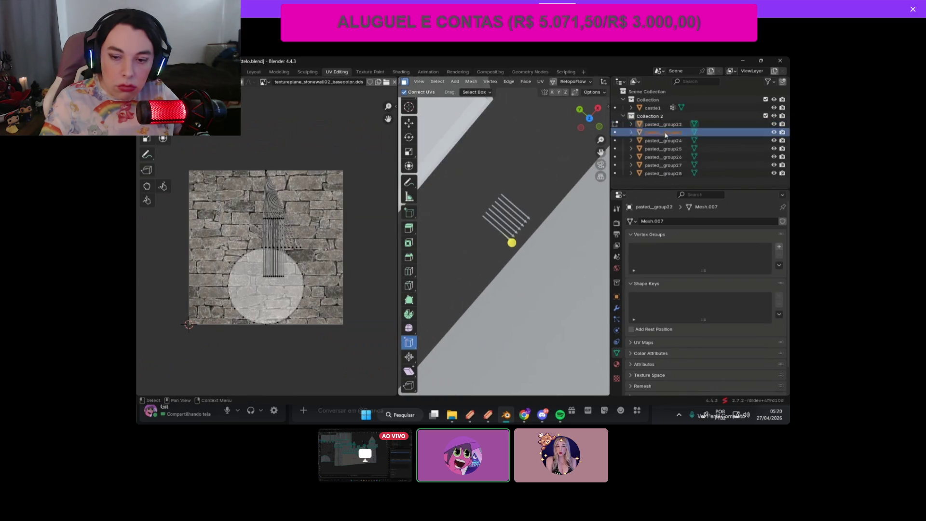
{"action": "left_click", "coordinate": [774, 132]}
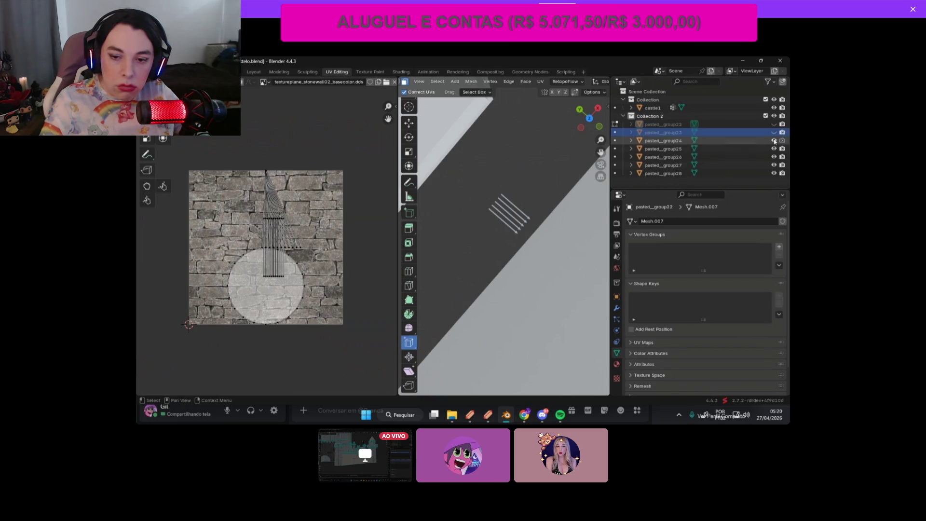
{"action": "left_click_drag", "start_coordinate": [774, 140], "coordinate": [774, 173]}
Step: Frame the whole castle, view the gate battlements from the side, and return to Layout
{"action": "key", "text": "Home"}
{"action": "scroll", "coordinate": [561, 188], "scroll_direction": "down", "scroll_amount": 2}
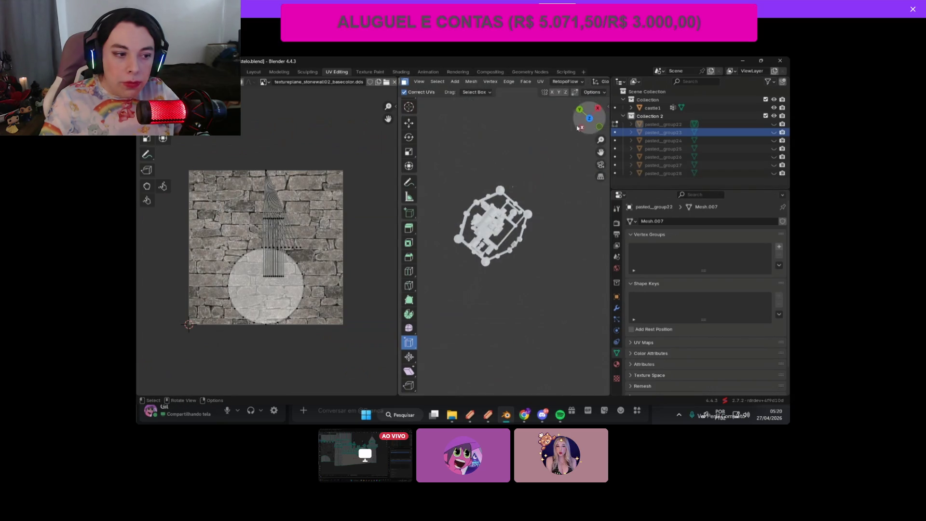
{"action": "left_click", "coordinate": [601, 131]}
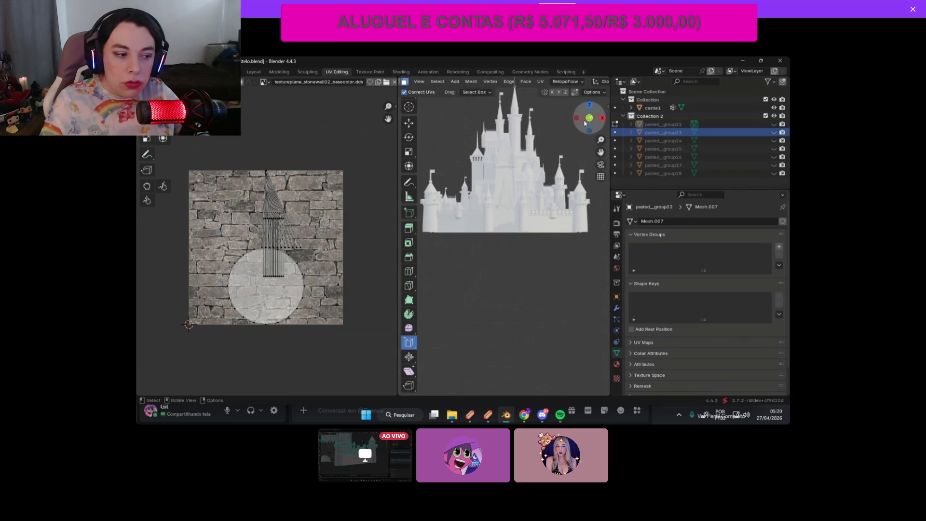
{"action": "scroll", "coordinate": [549, 220], "scroll_direction": "up", "scroll_amount": 5}
{"action": "mouse_move", "coordinate": [600, 152]}
{"action": "left_mouse_down"}
{"action": "mouse_move", "coordinate": [602, 270]}
{"action": "mouse_move", "coordinate": [603, 102]}
{"action": "left_mouse_up"}
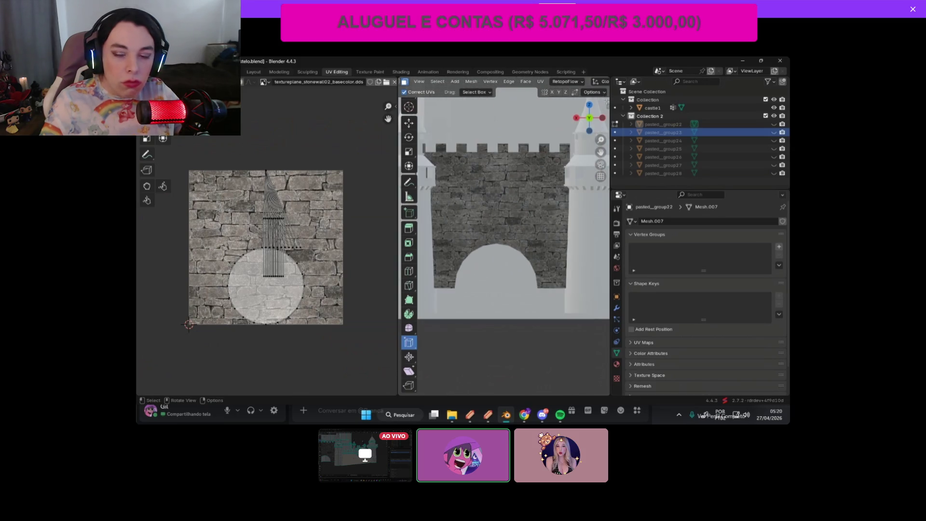
{"action": "left_click", "coordinate": [257, 72]}
{"action": "scroll", "coordinate": [305, 100], "scroll_direction": "down", "scroll_amount": 4}
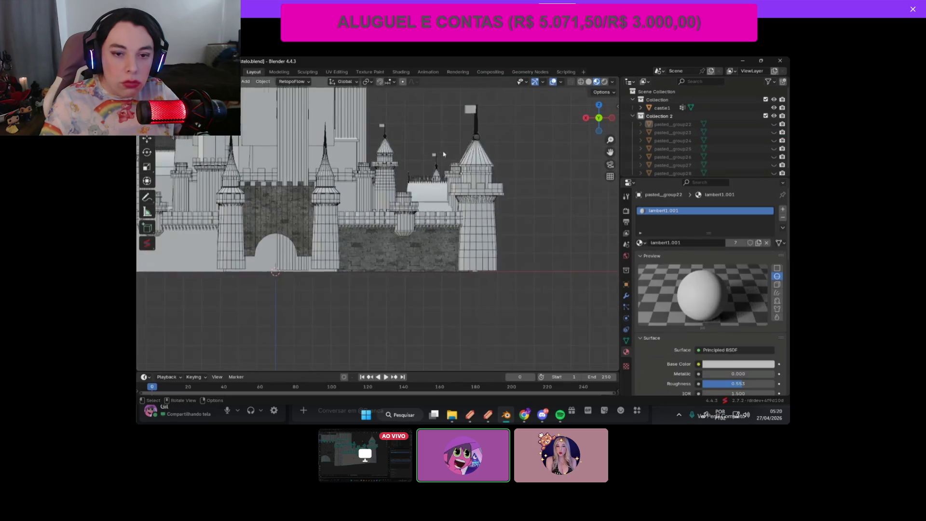
Step: In the Sollumz Tools sidebar, change the Sollumz Game dropdown from GTA 5 to RDR 2
{"action": "left_click", "coordinate": [617, 107]}
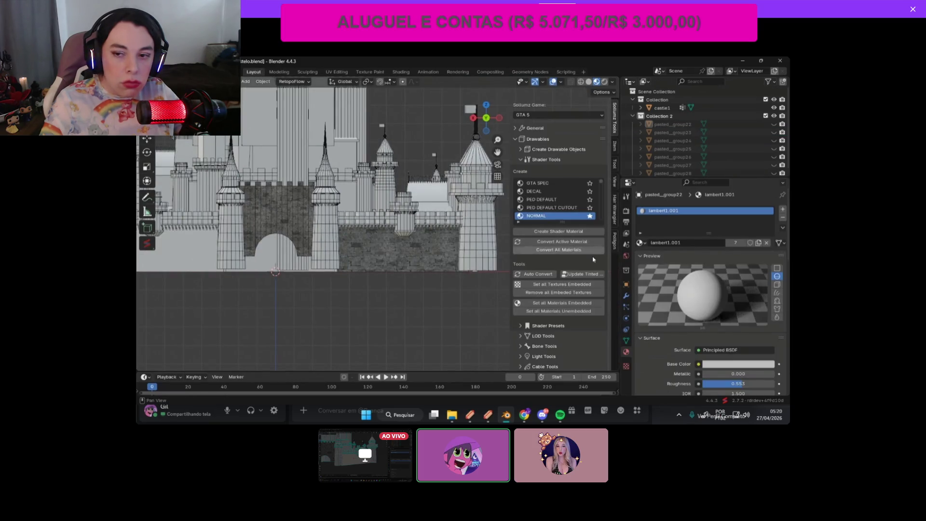
{"action": "left_click", "coordinate": [532, 116]}
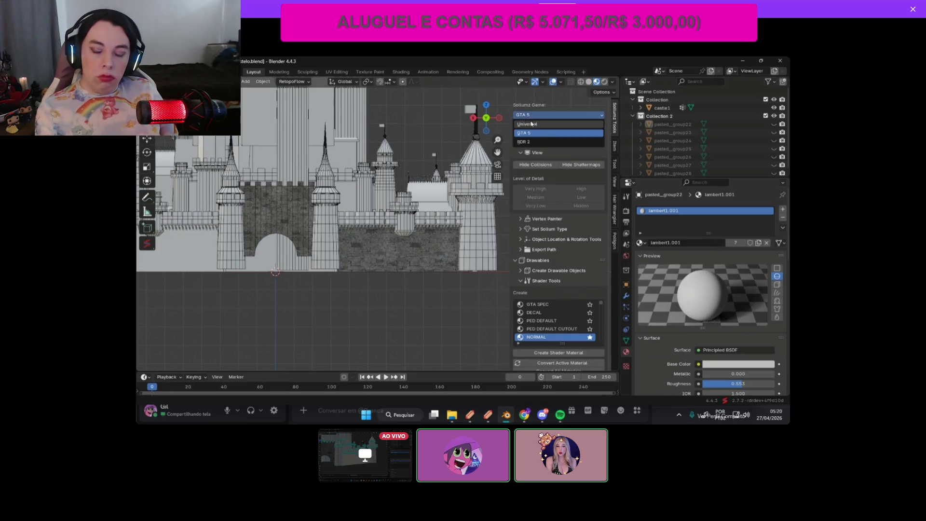
{"action": "left_click", "coordinate": [531, 140]}
{"action": "left_click", "coordinate": [520, 116]}
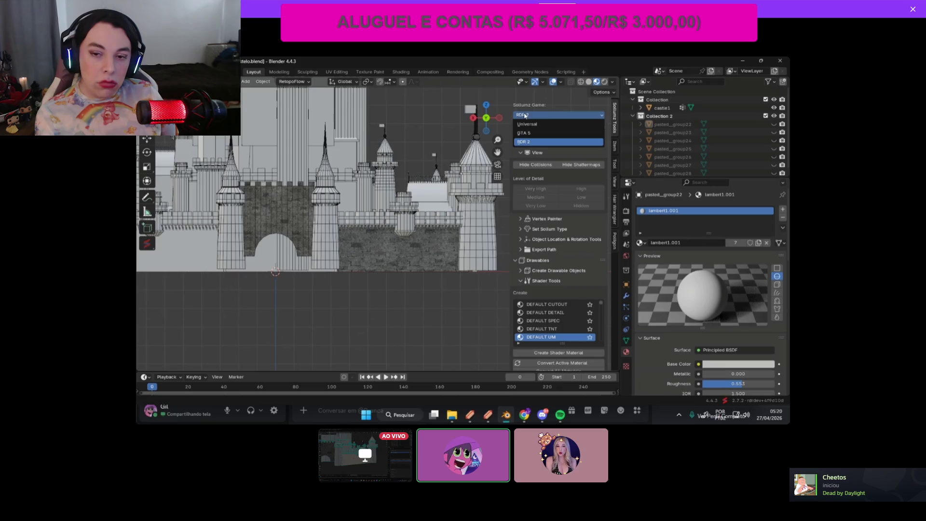
{"action": "left_click", "coordinate": [535, 115]}
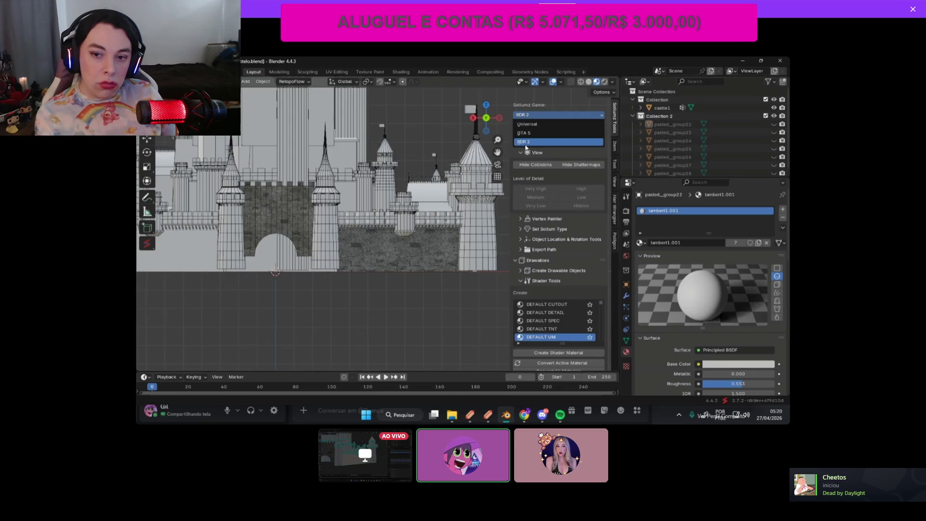
{"action": "left_click", "coordinate": [527, 142]}
{"action": "left_click", "coordinate": [531, 115]}
{"action": "left_click", "coordinate": [529, 144]}
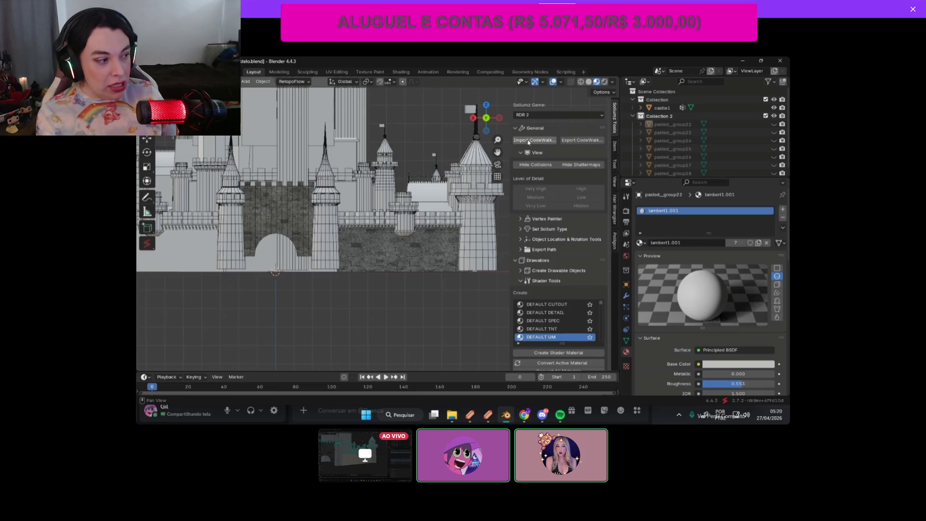
{"action": "left_click", "coordinate": [534, 116]}
{"action": "left_click", "coordinate": [512, 146]}
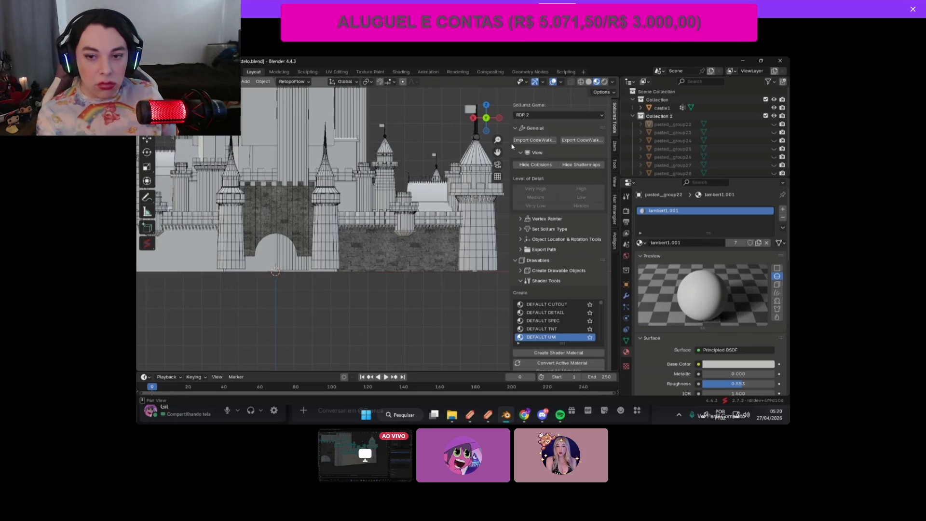
{"action": "left_click_drag", "start_coordinate": [510, 143], "coordinate": [523, 143]}
{"action": "scroll", "coordinate": [574, 258], "scroll_direction": "down", "scroll_amount": 3}
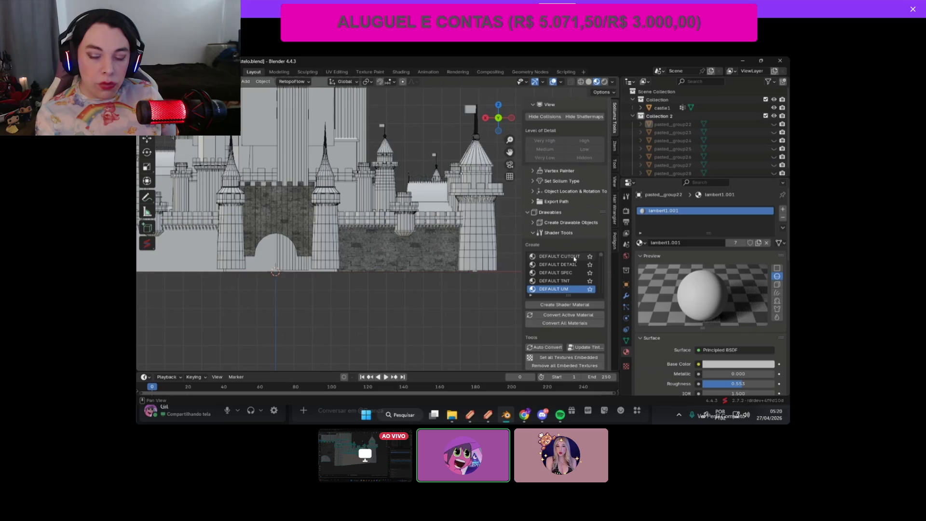
{"action": "scroll", "coordinate": [543, 183], "scroll_direction": "up", "scroll_amount": 3}
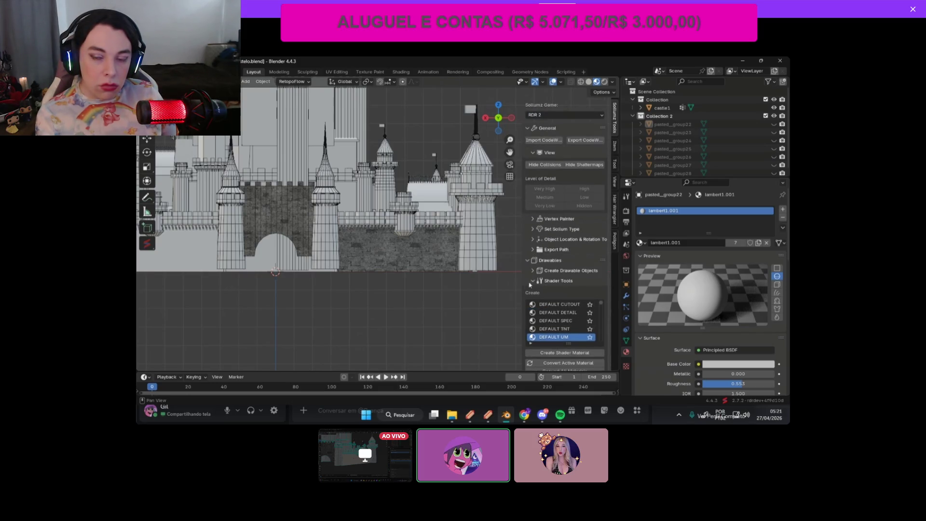
Step: Bring CodeX Explorer forward and open eiffel.ydr in the model viewer
{"action": "mouse_move", "coordinate": [488, 414]}
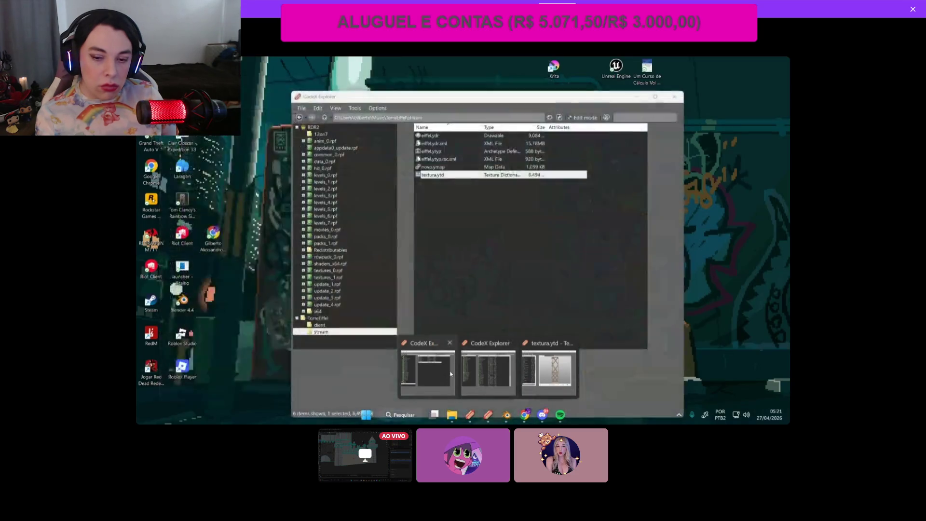
{"action": "left_click", "coordinate": [428, 375]}
{"action": "left_click", "coordinate": [440, 137]}
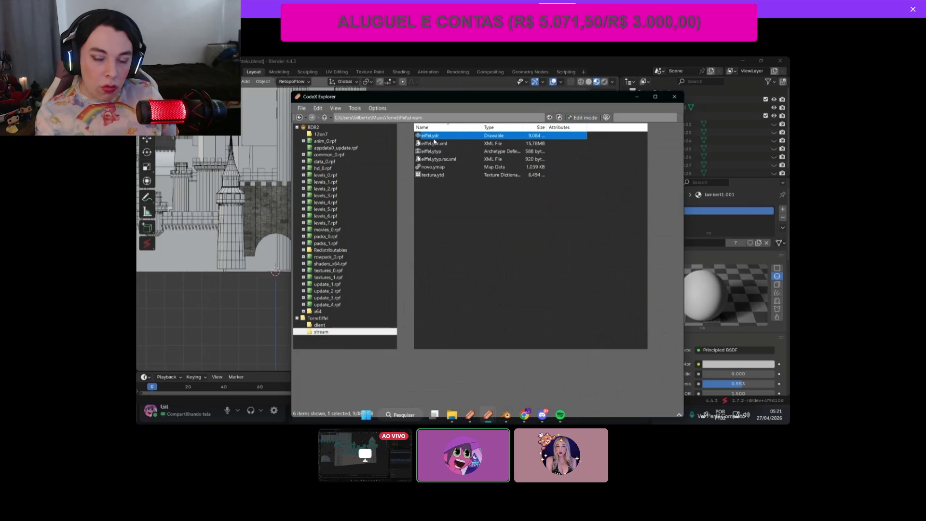
{"action": "double_click", "coordinate": [432, 137]}
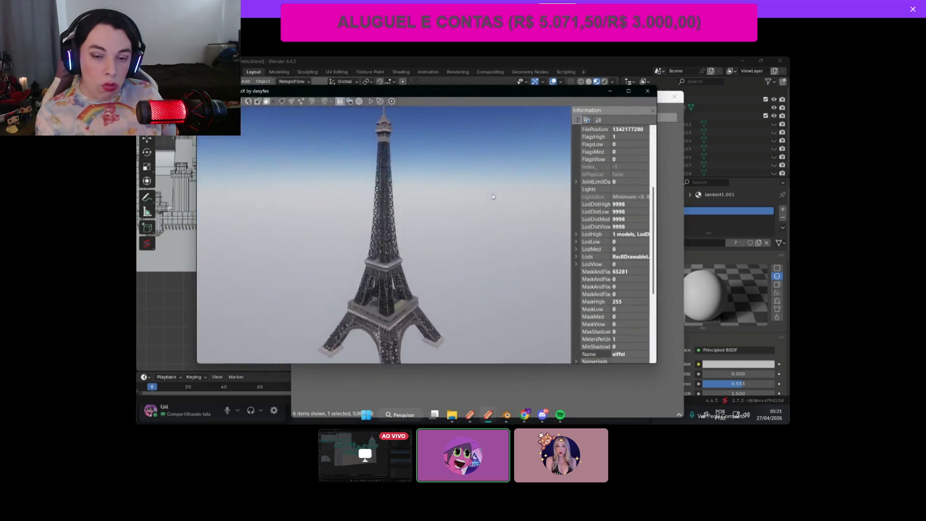
Step: Orbit the Eiffel Tower model, close the viewer, and minimize CodeX Explorer
{"action": "mouse_move", "coordinate": [397, 293]}
{"action": "left_mouse_down"}
{"action": "mouse_move", "coordinate": [403, 222]}
{"action": "mouse_move", "coordinate": [400, 289]}
{"action": "mouse_move", "coordinate": [429, 333]}
{"action": "left_mouse_up"}
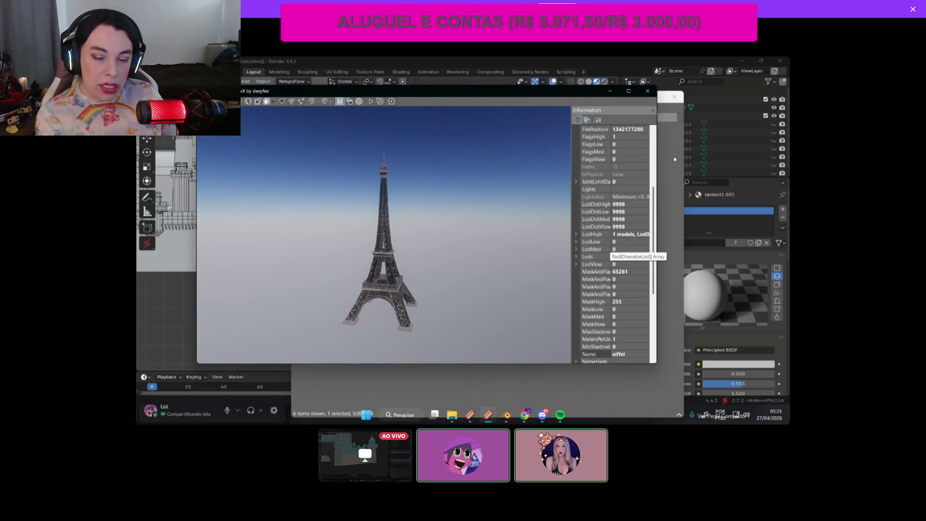
{"action": "left_click", "coordinate": [647, 91]}
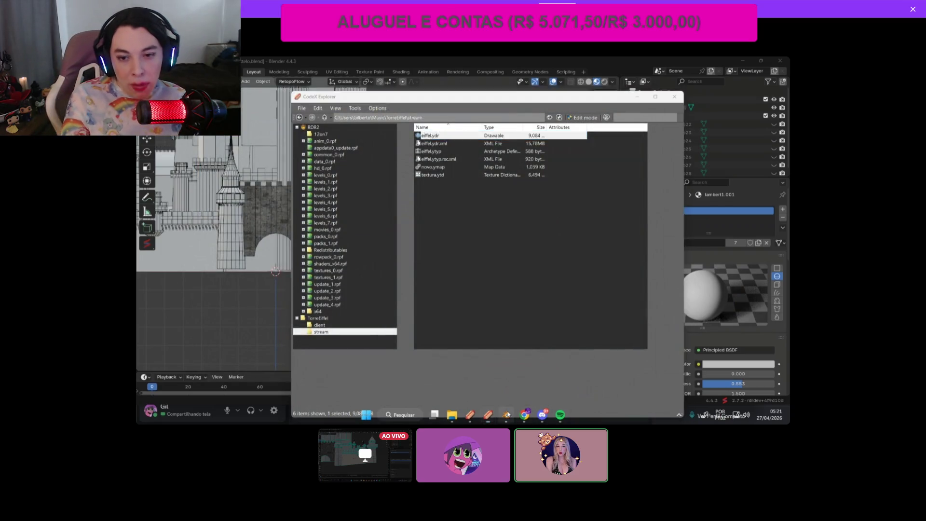
{"action": "left_click", "coordinate": [508, 414]}
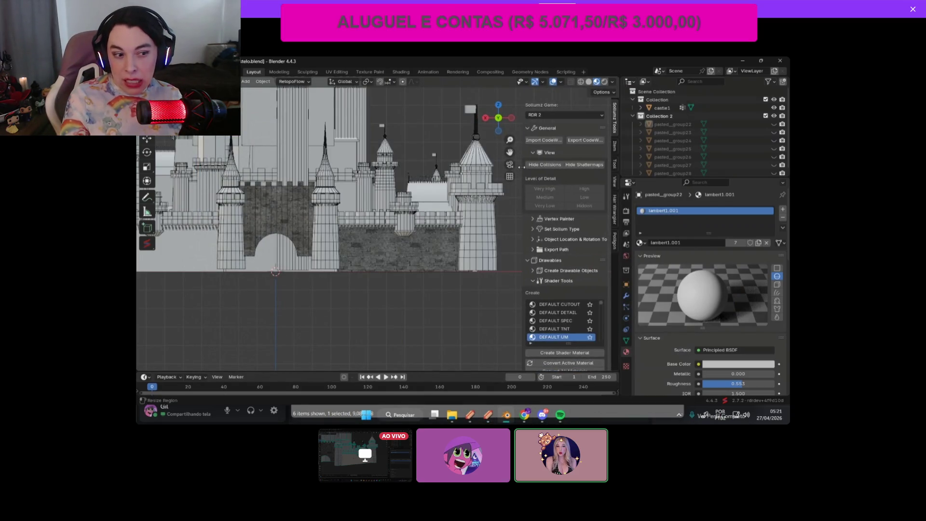
Step: Select castle1 and collapse the Sollumz General and Drawables panels
{"action": "left_click_drag", "start_coordinate": [522, 165], "coordinate": [519, 165]}
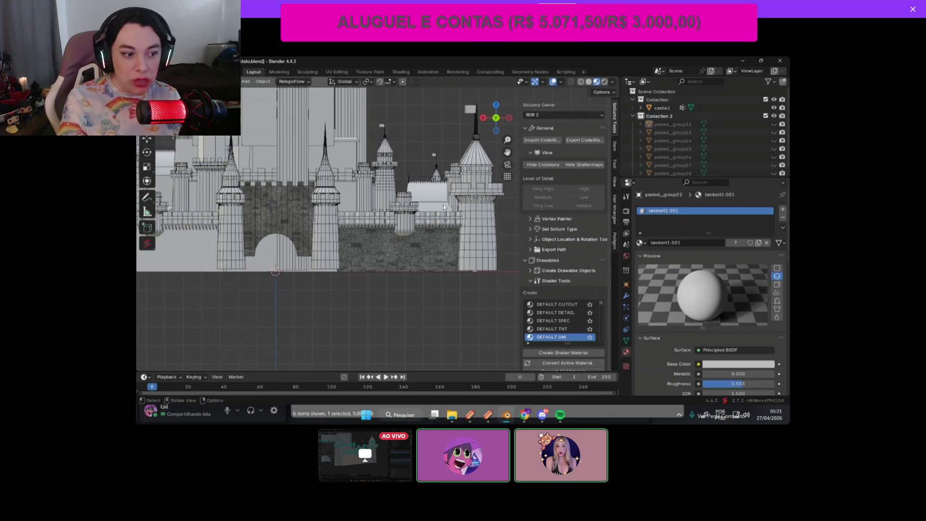
{"action": "middle_click_drag", "start_coordinate": [530, 173], "coordinate": [478, 199], "text": "shift"}
{"action": "scroll", "coordinate": [478, 198], "scroll_direction": "down", "scroll_amount": 6}
{"action": "scroll", "coordinate": [477, 180], "scroll_direction": "up", "scroll_amount": 3}
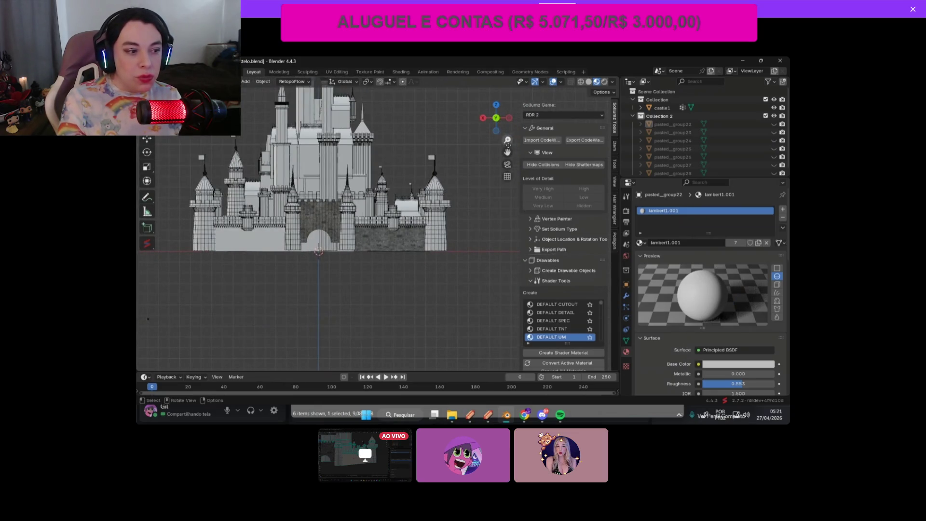
{"action": "left_click", "coordinate": [662, 107]}
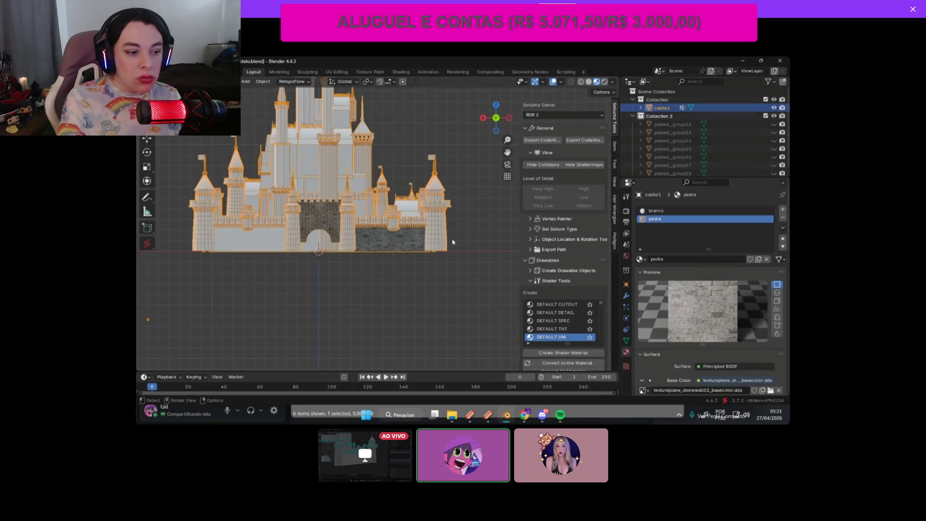
{"action": "scroll", "coordinate": [388, 222], "scroll_direction": "up", "scroll_amount": 1}
{"action": "left_click", "coordinate": [541, 131]}
{"action": "left_click", "coordinate": [540, 132]}
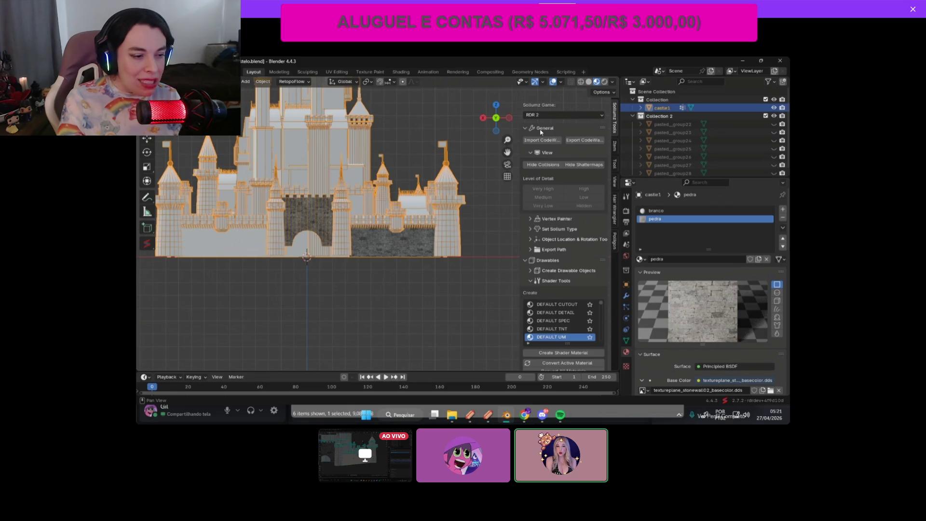
{"action": "left_click", "coordinate": [539, 264]}
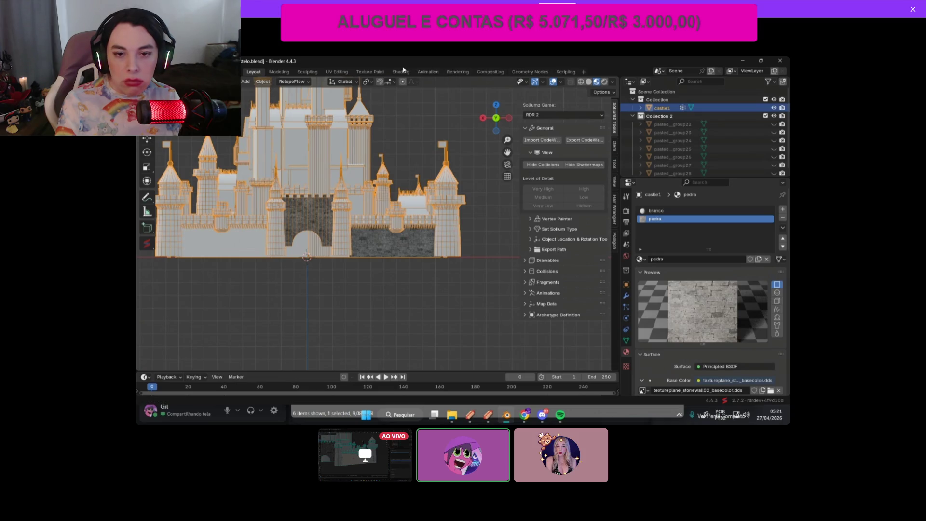
Step: Check the branco and pedra material slots, leaving pedra active, and open the Shading workspace
{"action": "scroll", "coordinate": [477, 261], "scroll_direction": "up", "scroll_amount": 2}
{"action": "key", "text": "alt+a"}
{"action": "scroll", "coordinate": [352, 241], "scroll_direction": "up", "scroll_amount": 2}
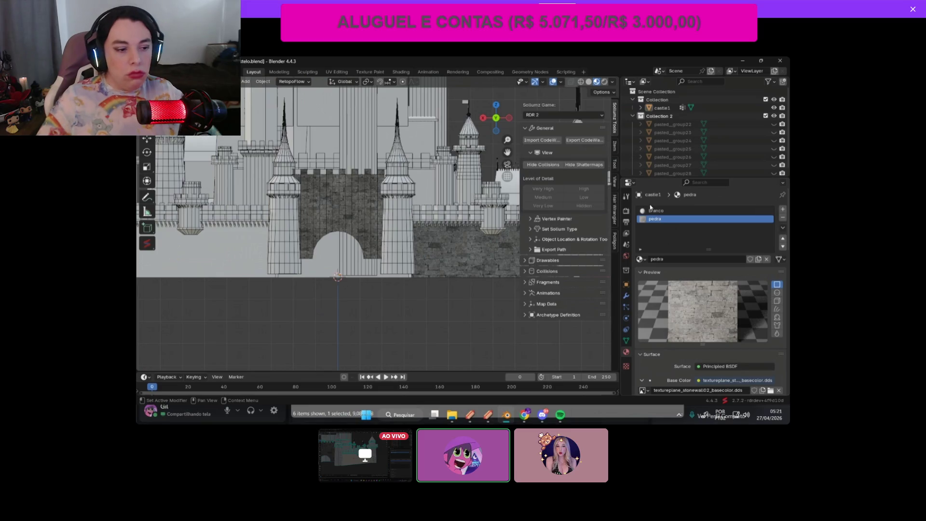
{"action": "left_click", "coordinate": [656, 210]}
{"action": "left_click", "coordinate": [656, 218]}
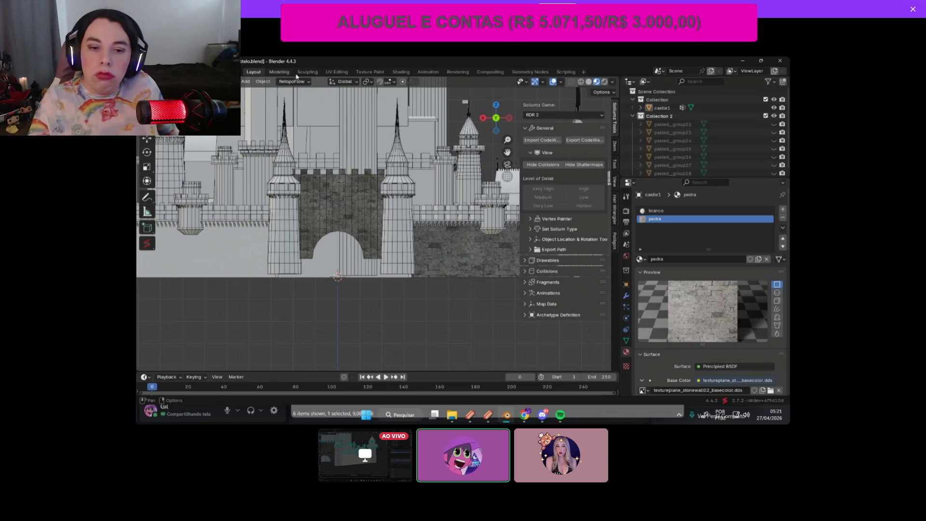
{"action": "left_click", "coordinate": [400, 72]}
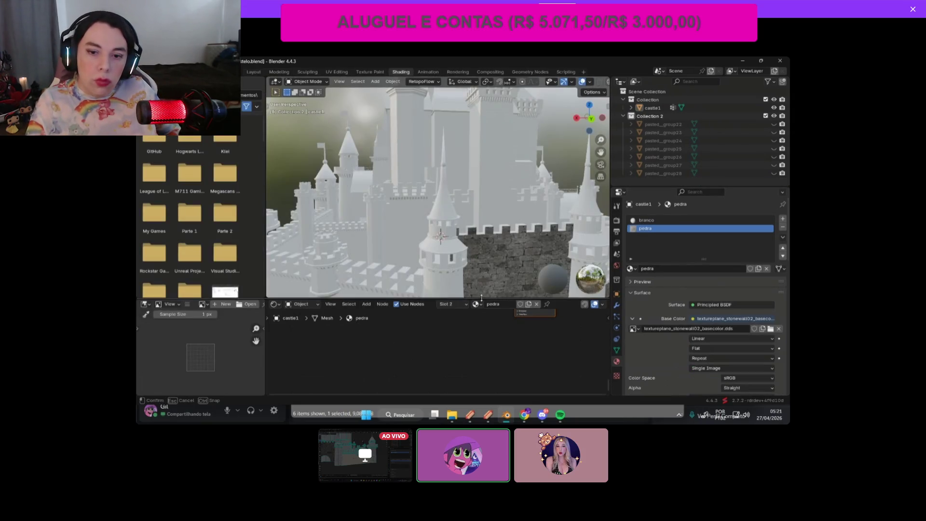
Step: Enlarge the node editor and rearrange pedra's nodes to inspect the stonewall image texture, then return to Layout
{"action": "left_click_drag", "start_coordinate": [482, 298], "coordinate": [483, 164]}
{"action": "scroll", "coordinate": [487, 262], "scroll_direction": "up", "scroll_amount": 4}
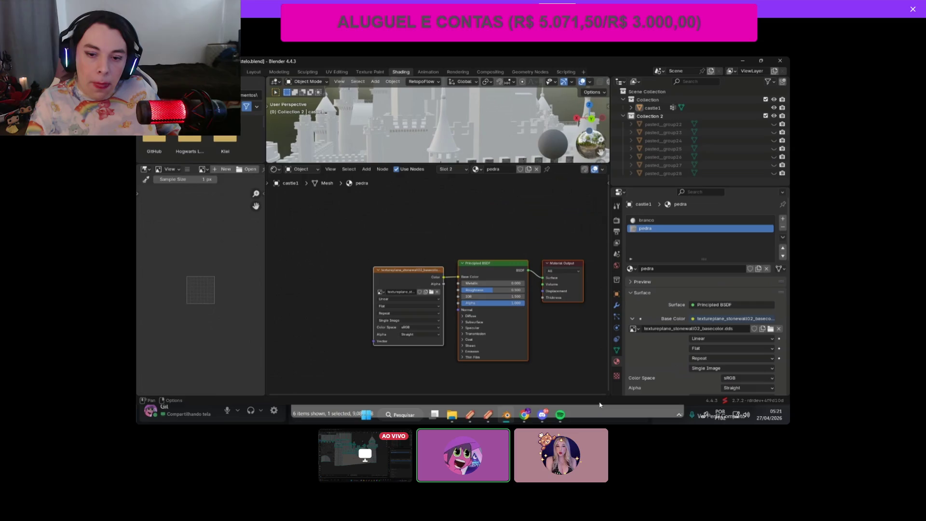
{"action": "left_click_drag", "start_coordinate": [322, 216], "coordinate": [611, 403]}
{"action": "mouse_move", "coordinate": [409, 270]}
{"action": "left_mouse_down"}
{"action": "mouse_move", "coordinate": [369, 264]}
{"action": "mouse_move", "coordinate": [369, 237]}
{"action": "left_mouse_up"}
{"action": "left_click_drag", "start_coordinate": [319, 215], "coordinate": [589, 395]}
{"action": "mouse_move", "coordinate": [311, 217]}
{"action": "left_mouse_down"}
{"action": "mouse_move", "coordinate": [564, 355]}
{"action": "mouse_move", "coordinate": [579, 380]}
{"action": "left_mouse_up"}
{"action": "mouse_move", "coordinate": [280, 200]}
{"action": "left_mouse_down"}
{"action": "mouse_move", "coordinate": [527, 317]}
{"action": "mouse_move", "coordinate": [583, 386]}
{"action": "left_mouse_up"}
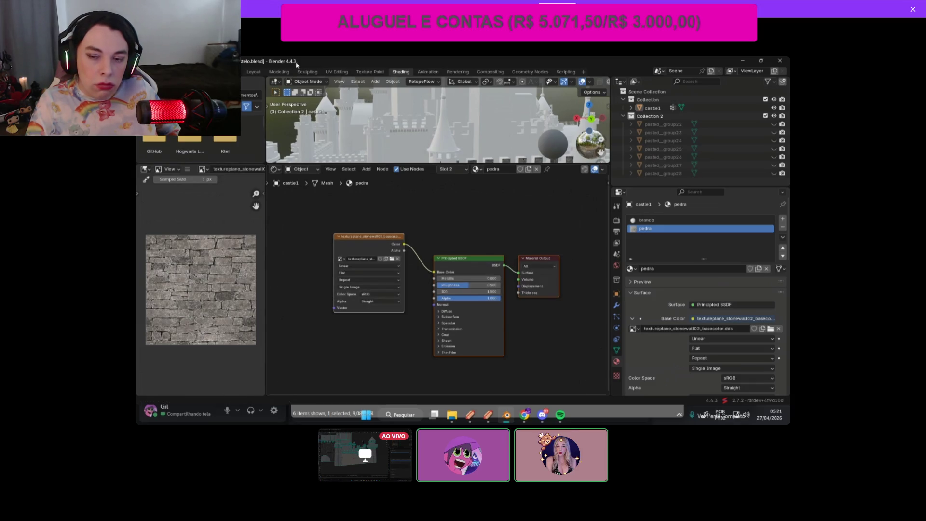
{"action": "left_click", "coordinate": [253, 71]}
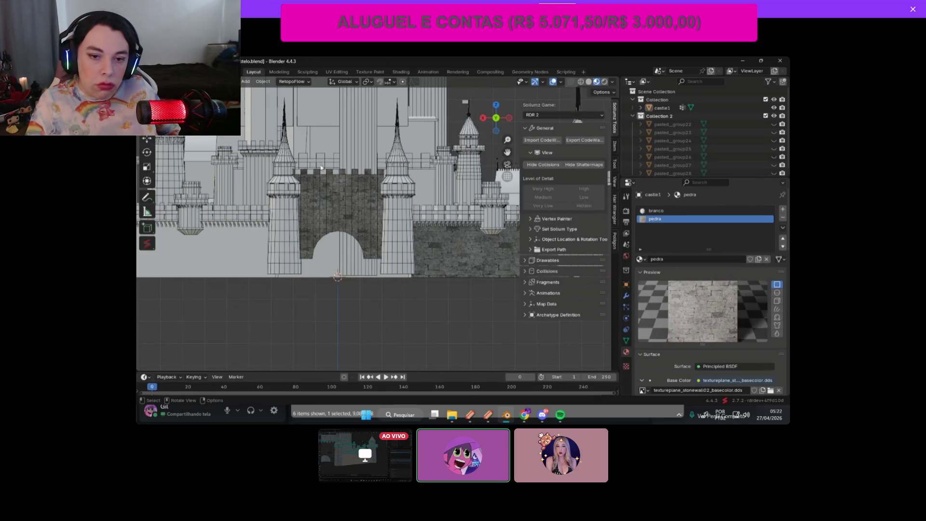
Step: Select castle1 and collapse Sollumz General, expanding the Drawables section instead
{"action": "scroll", "coordinate": [460, 234], "scroll_direction": "down", "scroll_amount": 5}
{"action": "left_click", "coordinate": [662, 107]}
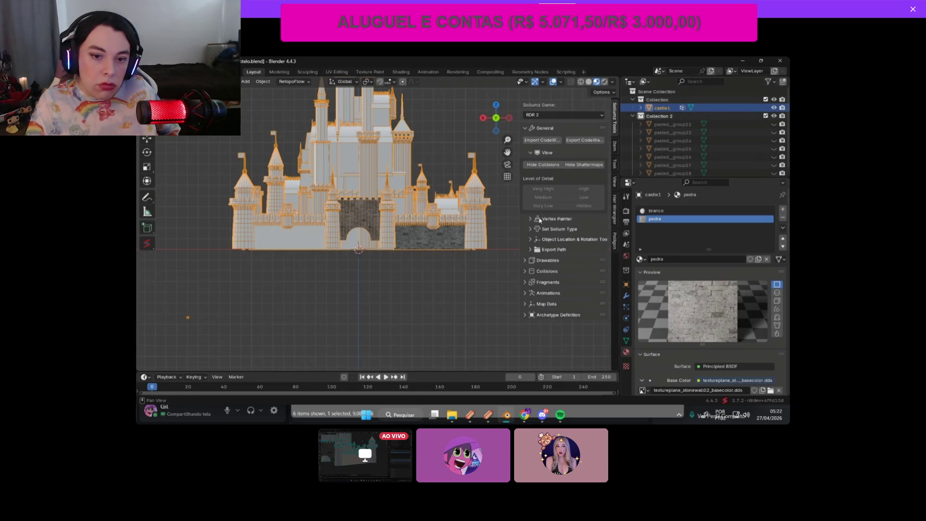
{"action": "left_click", "coordinate": [555, 228]}
{"action": "left_click", "coordinate": [555, 229]}
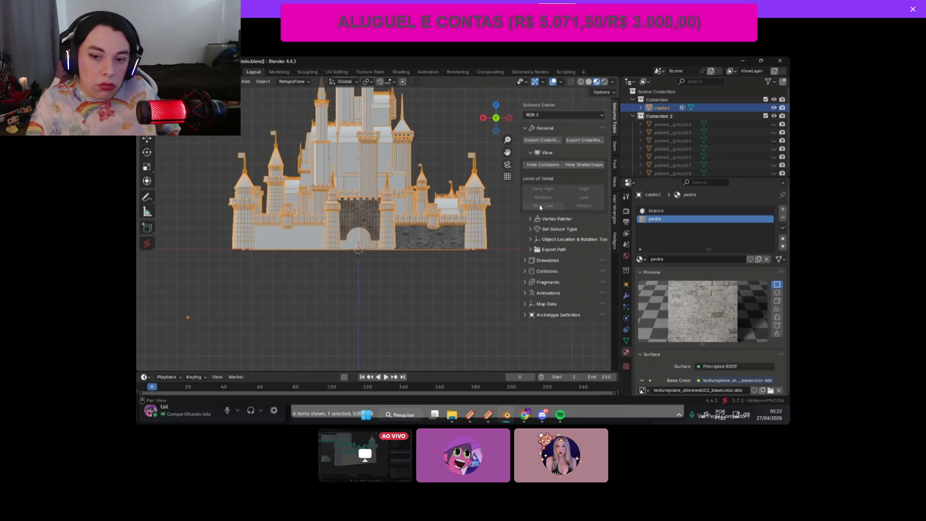
{"action": "left_click", "coordinate": [529, 128]}
{"action": "left_click", "coordinate": [523, 140]}
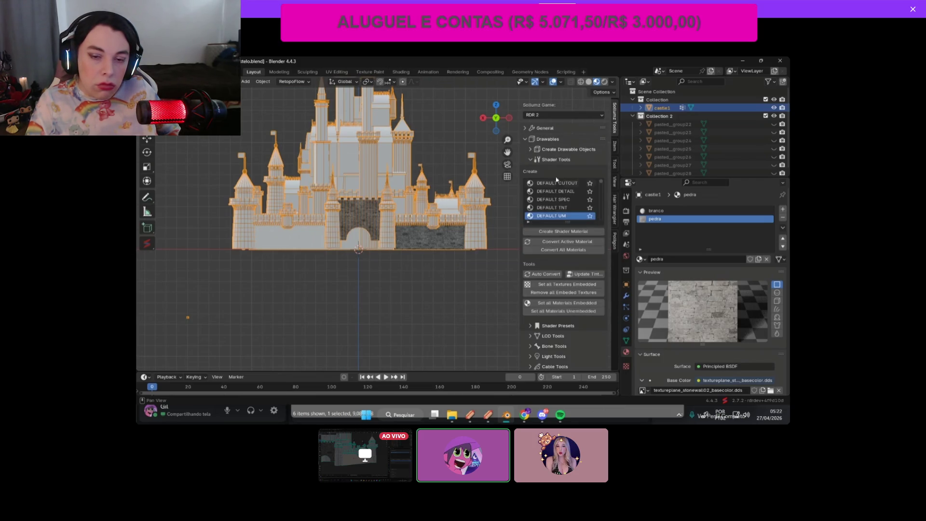
{"action": "left_click", "coordinate": [547, 150]}
{"action": "left_click", "coordinate": [552, 151]}
{"action": "scroll", "coordinate": [662, 219], "scroll_direction": "down", "scroll_amount": 1}
Step: With branco active, pick the favourite STANDARD shader and convert branco to branco_standard
{"action": "left_click", "coordinate": [655, 195]}
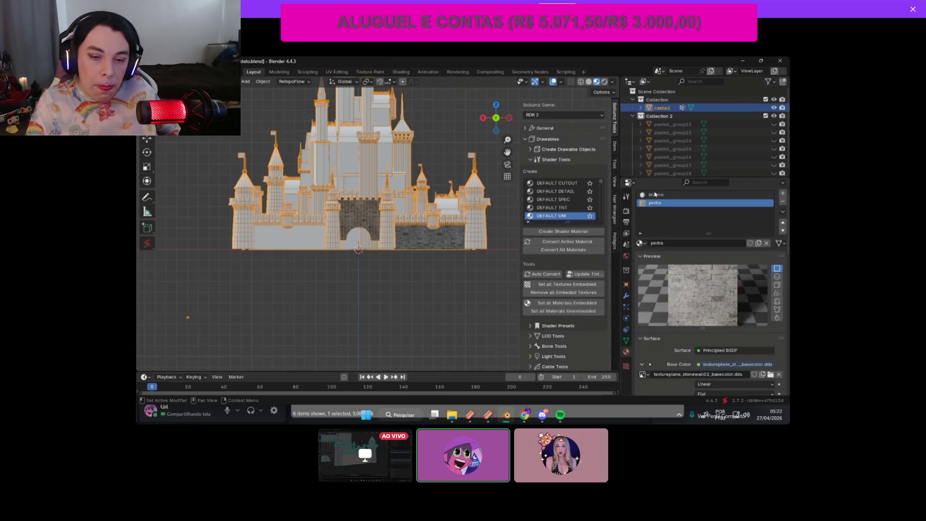
{"action": "scroll", "coordinate": [584, 207], "scroll_direction": "down", "scroll_amount": 1}
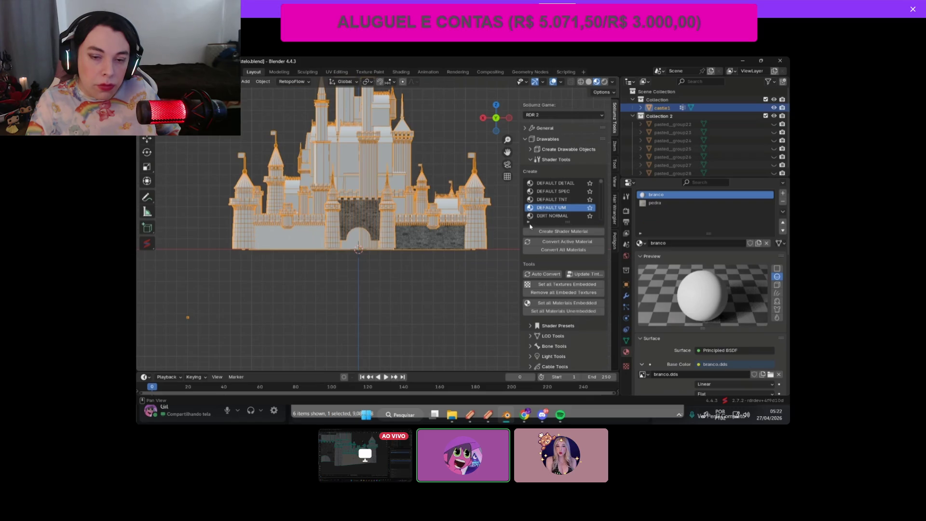
{"action": "left_click", "coordinate": [530, 224]}
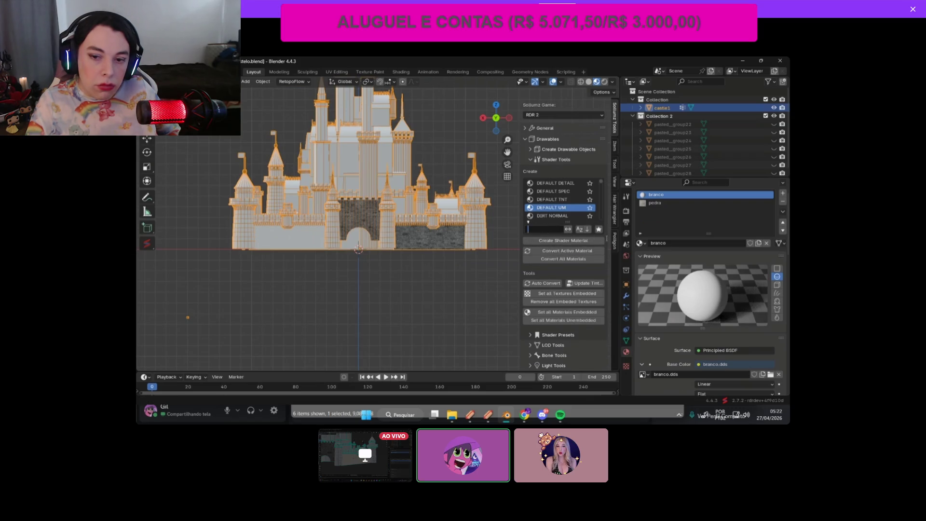
{"action": "left_click", "coordinate": [598, 231]}
{"action": "left_click", "coordinate": [546, 192]}
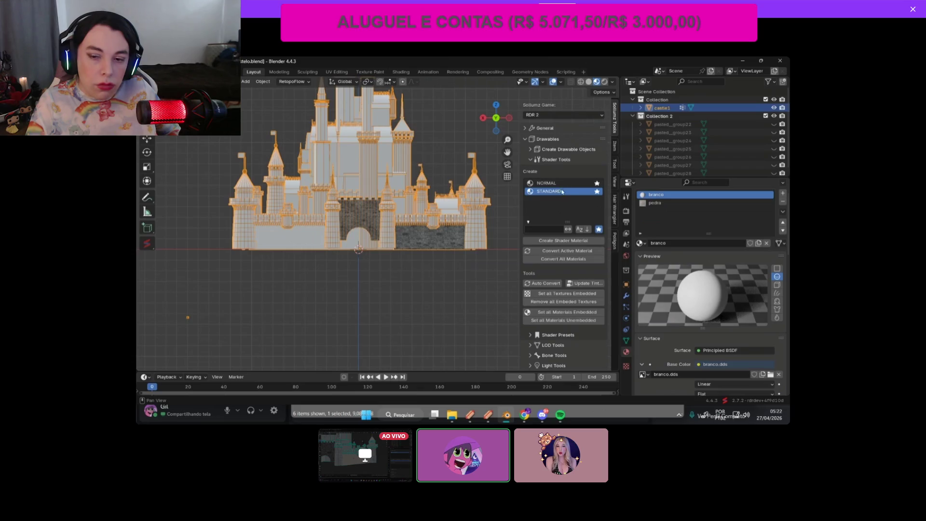
{"action": "scroll", "coordinate": [413, 238], "scroll_direction": "up", "scroll_amount": 4}
{"action": "left_click_drag", "start_coordinate": [507, 152], "coordinate": [581, 264]}
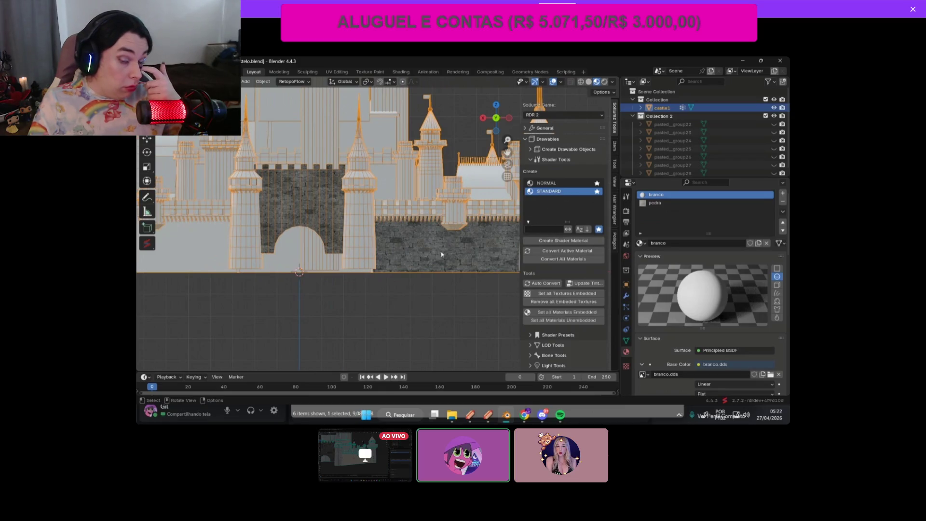
{"action": "scroll", "coordinate": [439, 255], "scroll_direction": "up", "scroll_amount": 1}
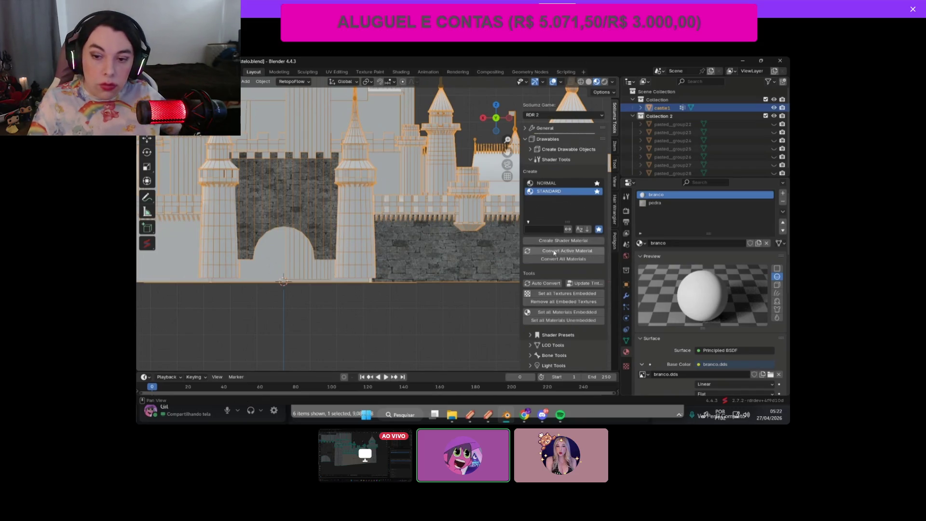
{"action": "left_click", "coordinate": [555, 252]}
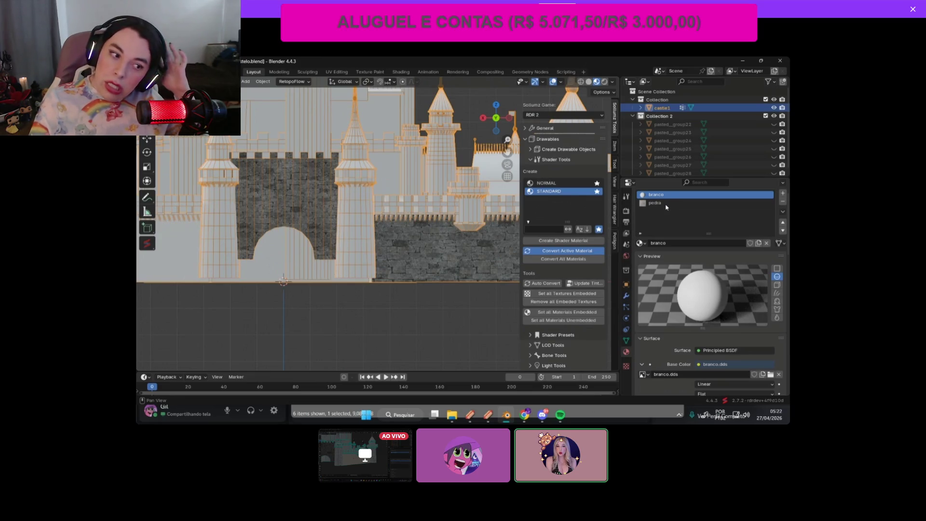
Step: Compare the castle in solid and material preview shading, then reopen the Shading workspace
{"action": "scroll", "coordinate": [328, 193], "scroll_direction": "down", "scroll_amount": 2}
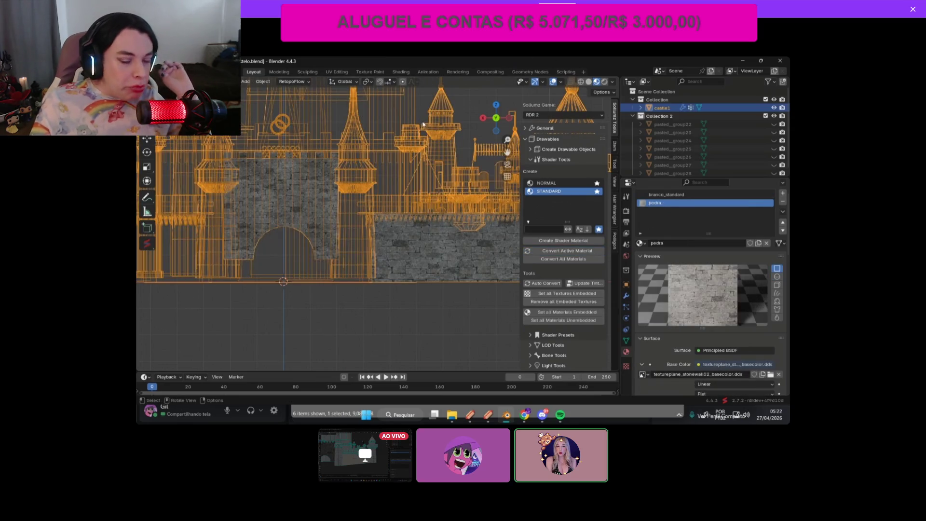
{"action": "left_click", "coordinate": [590, 82]}
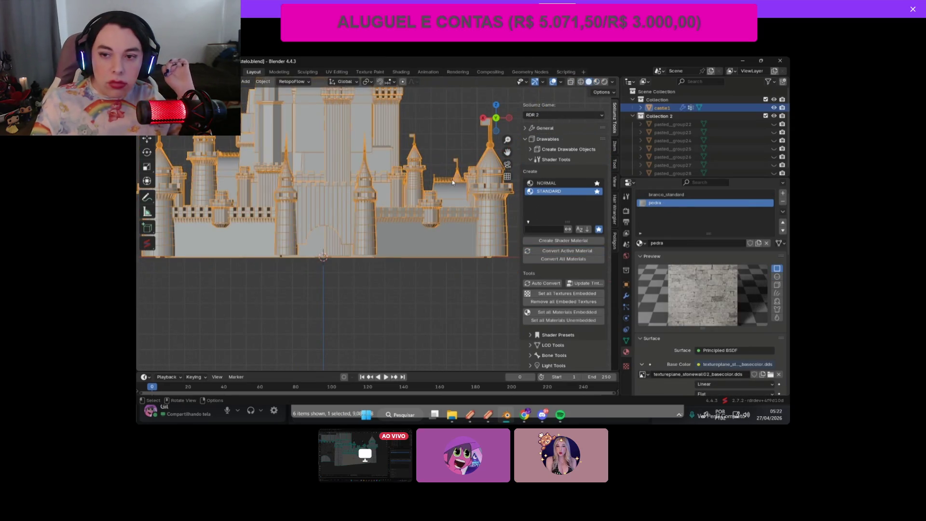
{"action": "scroll", "coordinate": [454, 182], "scroll_direction": "up", "scroll_amount": 3}
{"action": "left_click_drag", "start_coordinate": [507, 152], "coordinate": [502, 145]}
{"action": "left_click", "coordinate": [595, 82]}
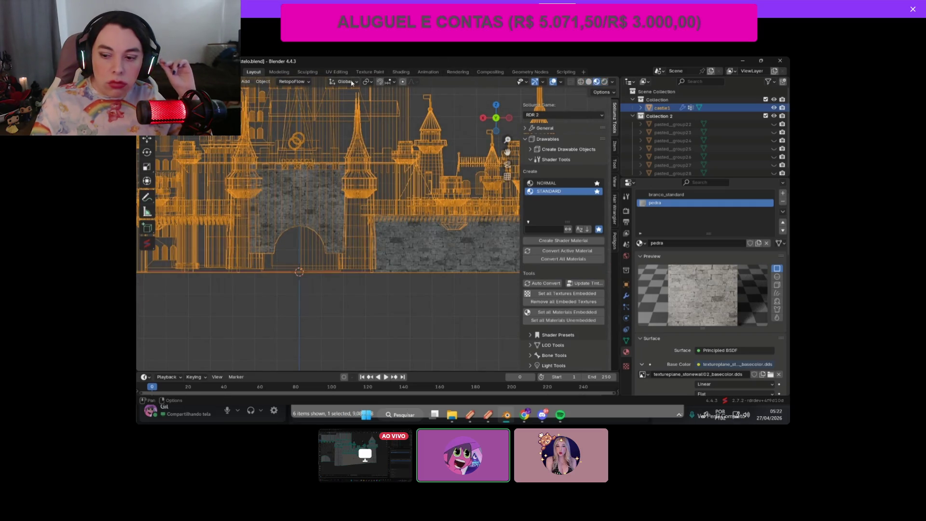
{"action": "left_click", "coordinate": [402, 75]}
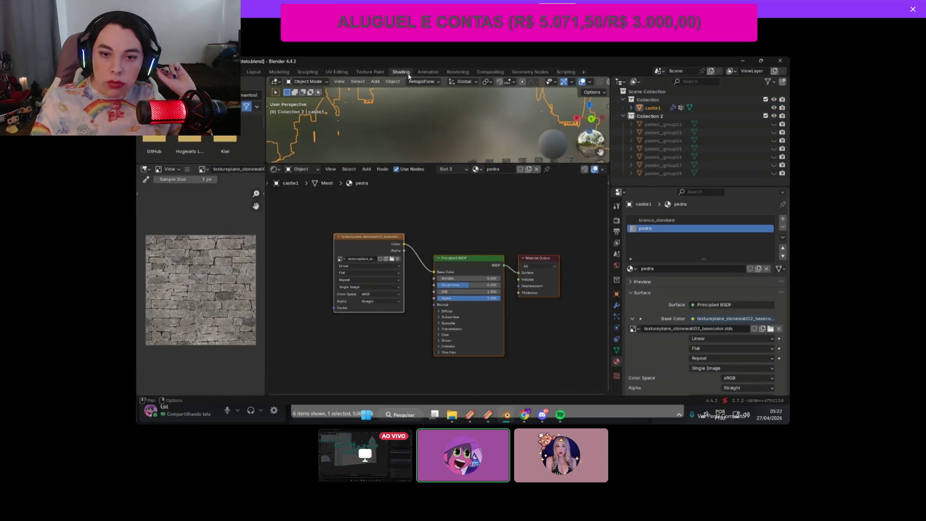
Step: Frame the branco_standard node tree and delete its top four left-column nodes, then undo
{"action": "left_click", "coordinate": [648, 221]}
{"action": "key", "text": "Home"}
{"action": "scroll", "coordinate": [460, 296], "scroll_direction": "down", "scroll_amount": 3}
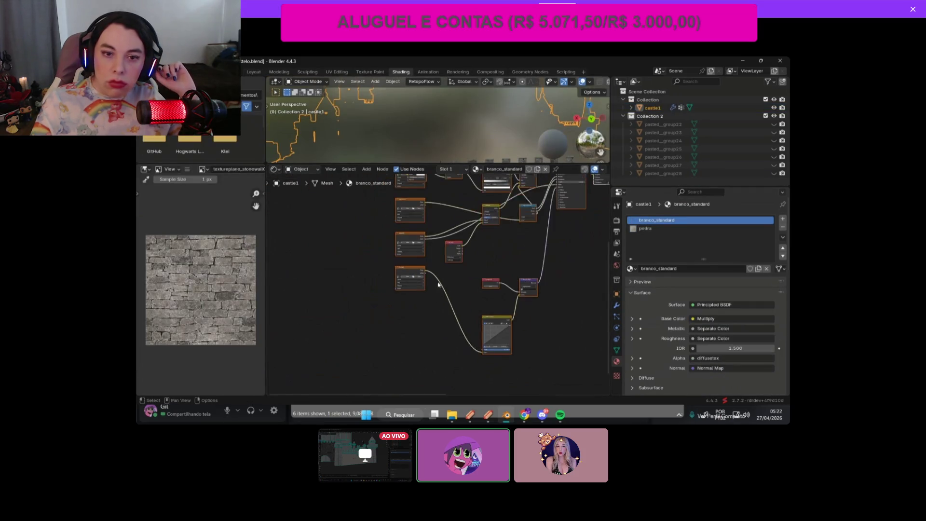
{"action": "scroll", "coordinate": [460, 296], "scroll_direction": "down", "scroll_amount": 2}
{"action": "left_click_drag", "start_coordinate": [355, 210], "coordinate": [393, 288]}
{"action": "mouse_move", "coordinate": [357, 189]}
{"action": "left_mouse_down"}
{"action": "mouse_move", "coordinate": [395, 254]}
{"action": "mouse_move", "coordinate": [395, 292]}
{"action": "mouse_move", "coordinate": [406, 292]}
{"action": "left_mouse_up"}
{"action": "key", "text": "x"}
{"action": "scroll", "coordinate": [445, 309], "scroll_direction": "up", "scroll_amount": 3}
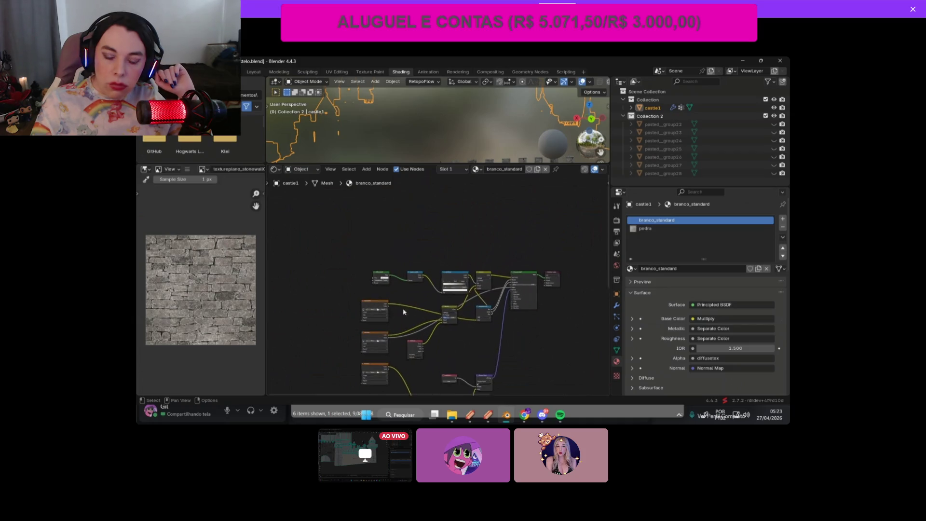
{"action": "key", "text": "ctrl+z"}
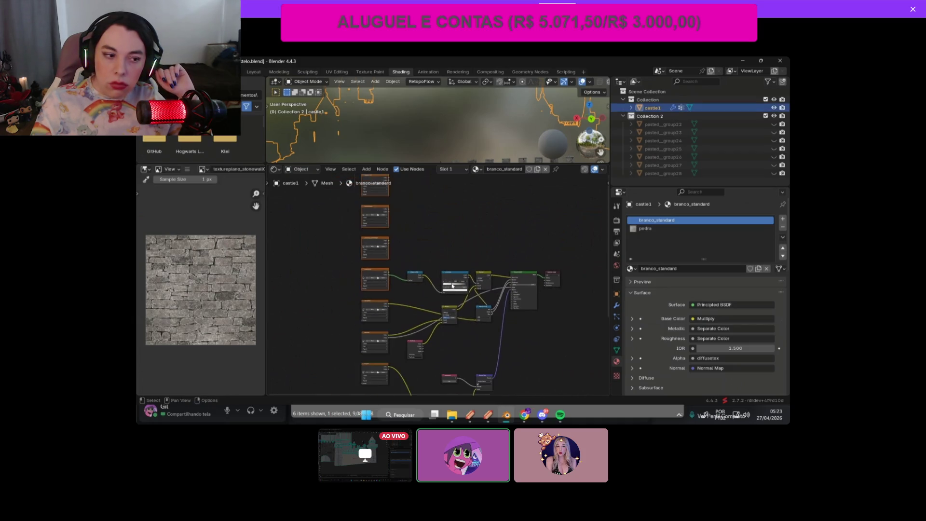
Step: Shift the four top nodes left, then reselect and delete them for good
{"action": "middle_click_drag", "start_coordinate": [392, 265], "coordinate": [458, 264]}
{"action": "scroll", "coordinate": [457, 264], "scroll_direction": "down", "scroll_amount": 1}
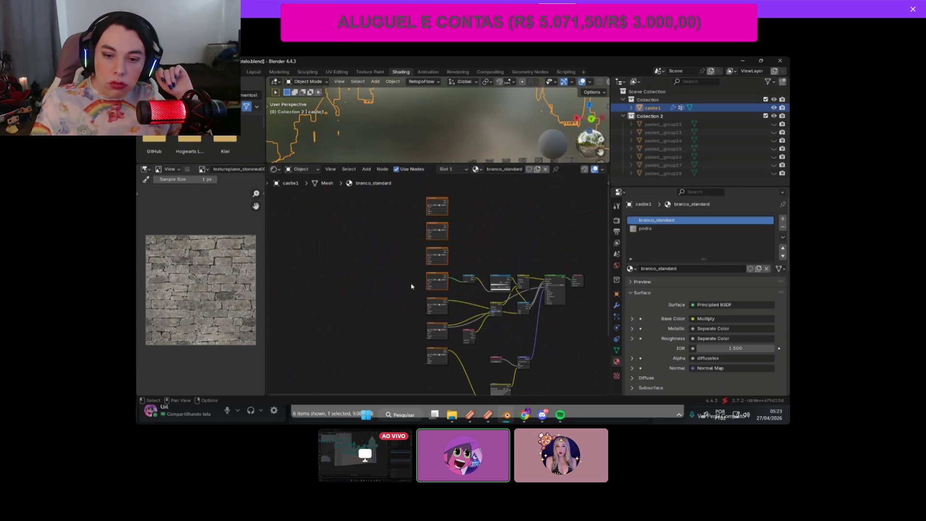
{"action": "left_click_drag", "start_coordinate": [437, 283], "coordinate": [407, 283]}
{"action": "left_click_drag", "start_coordinate": [364, 210], "coordinate": [425, 327]}
{"action": "key", "text": "x"}
{"action": "middle_click_drag", "start_coordinate": [399, 237], "coordinate": [445, 333]}
{"action": "scroll", "coordinate": [445, 333], "scroll_direction": "up", "scroll_amount": 2}
{"action": "scroll", "coordinate": [445, 333], "scroll_direction": "up", "scroll_amount": 3}
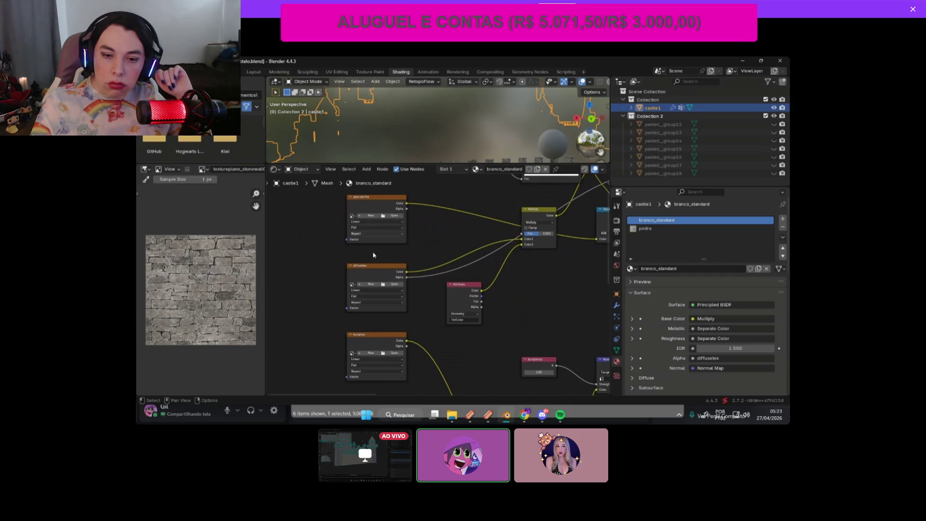
Step: Inspect the remaining diffusetex and bumptex texture nodes, then make pedra the active material
{"action": "left_click_drag", "start_coordinate": [376, 289], "coordinate": [377, 285]}
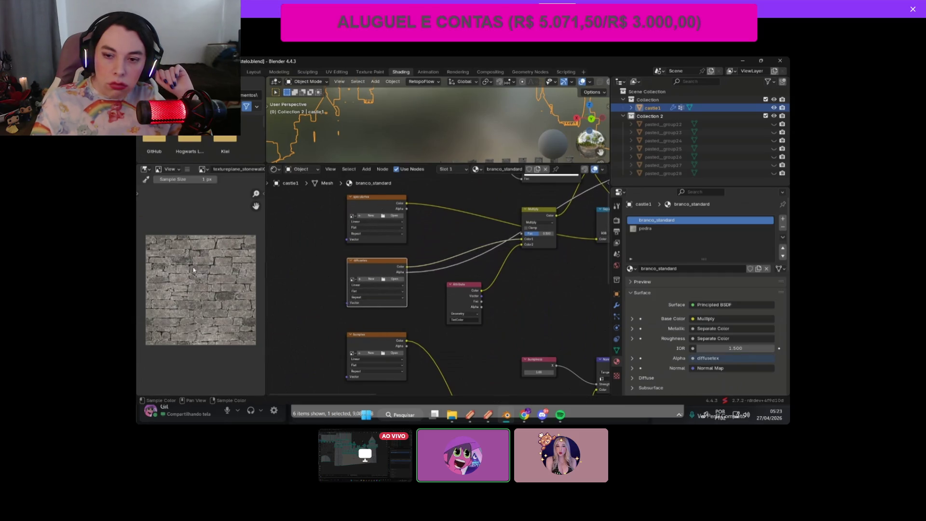
{"action": "left_click_drag", "start_coordinate": [355, 344], "coordinate": [357, 341]}
{"action": "scroll", "coordinate": [357, 341], "scroll_direction": "up", "scroll_amount": 5}
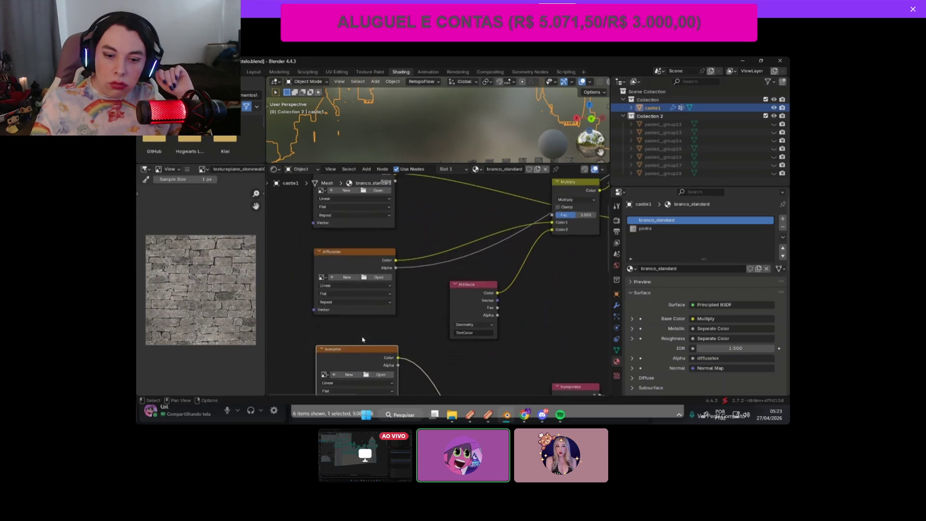
{"action": "scroll", "coordinate": [390, 228], "scroll_direction": "down", "scroll_amount": 6}
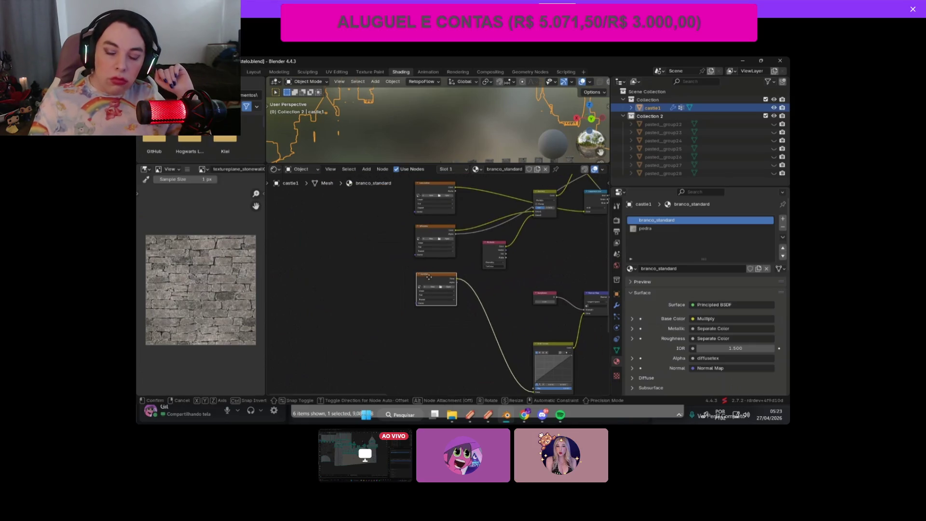
{"action": "mouse_move", "coordinate": [434, 290]}
{"action": "middle_mouse_down"}
{"action": "mouse_move", "coordinate": [410, 282]}
{"action": "mouse_move", "coordinate": [401, 306]}
{"action": "mouse_move", "coordinate": [418, 303]}
{"action": "middle_mouse_up"}
{"action": "left_click", "coordinate": [660, 228]}
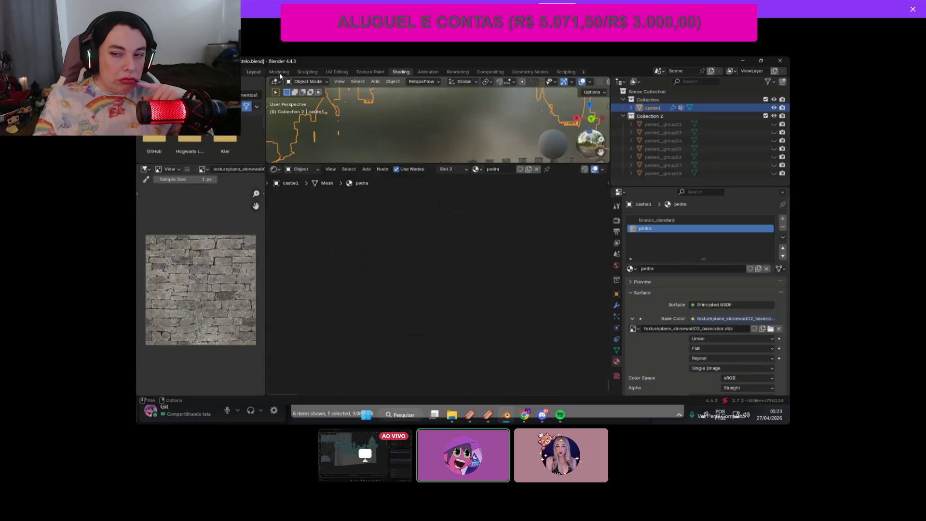
Step: Convert pedra to the pedra_standard shader from Layout and view its node tree in Shading
{"action": "left_click", "coordinate": [254, 72]}
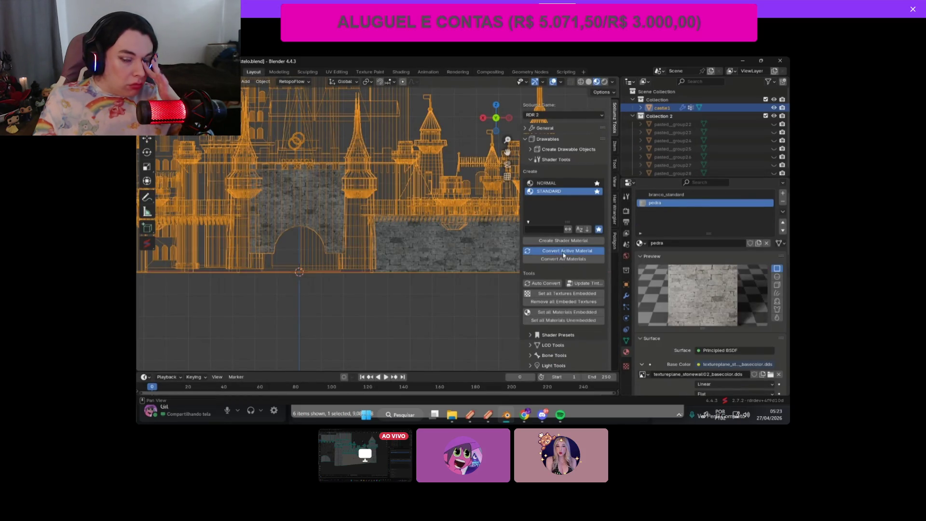
{"action": "left_click", "coordinate": [563, 254]}
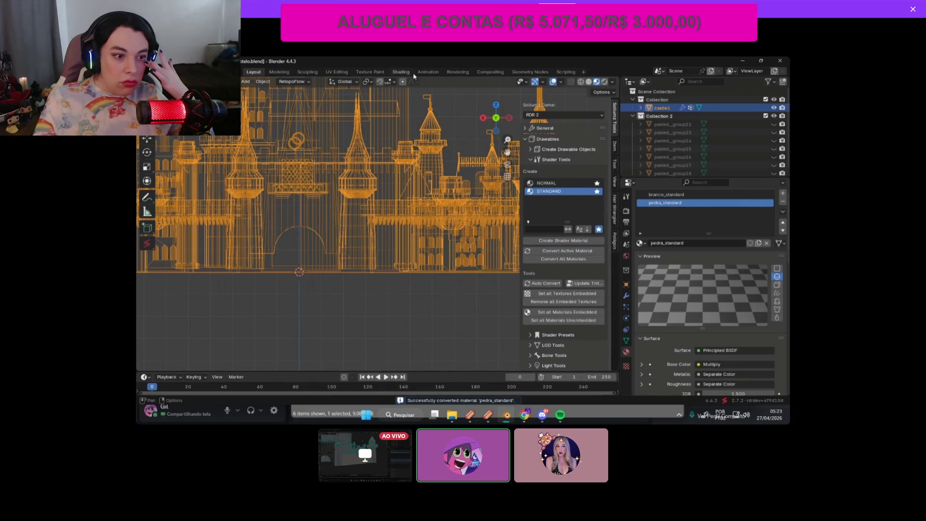
{"action": "left_click", "coordinate": [401, 72]}
{"action": "mouse_move", "coordinate": [450, 203]}
{"action": "middle_mouse_down"}
{"action": "mouse_move", "coordinate": [450, 262]}
{"action": "mouse_move", "coordinate": [488, 390]}
{"action": "middle_mouse_up"}
{"action": "scroll", "coordinate": [436, 302], "scroll_direction": "down", "scroll_amount": 4}
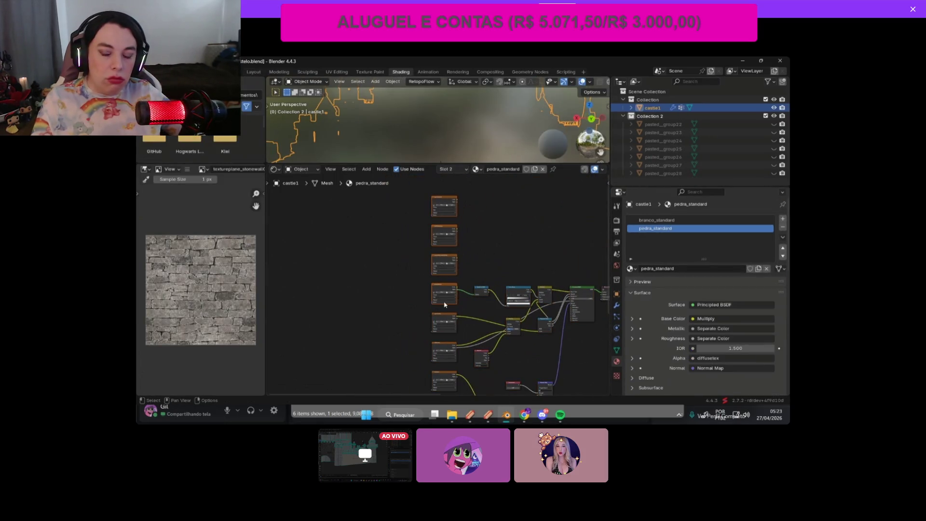
Step: Load the stonewall roughness texture from the castle's textures folder into the speculartex node
{"action": "middle_click_drag", "start_coordinate": [435, 304], "coordinate": [451, 238]}
{"action": "scroll", "coordinate": [451, 237], "scroll_direction": "up", "scroll_amount": 4}
{"action": "scroll", "coordinate": [451, 237], "scroll_direction": "up", "scroll_amount": 4}
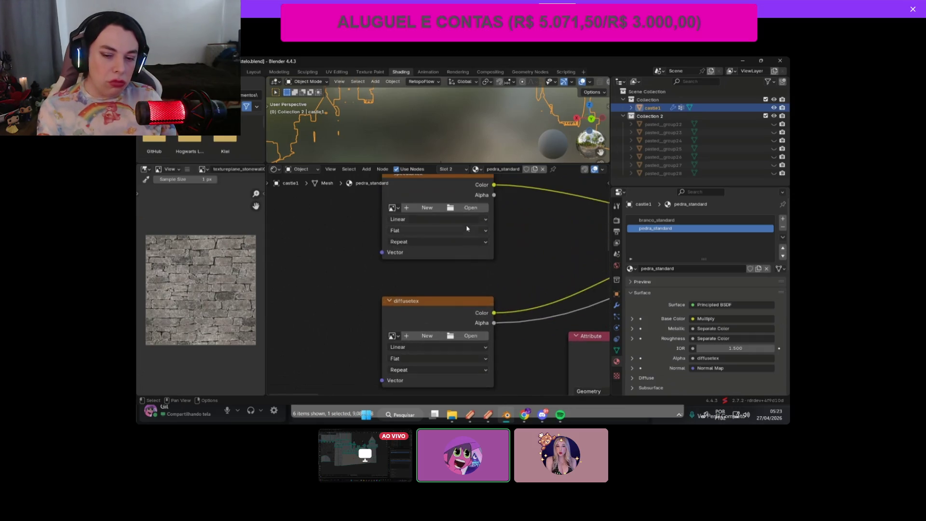
{"action": "scroll", "coordinate": [457, 235], "scroll_direction": "down", "scroll_amount": 2}
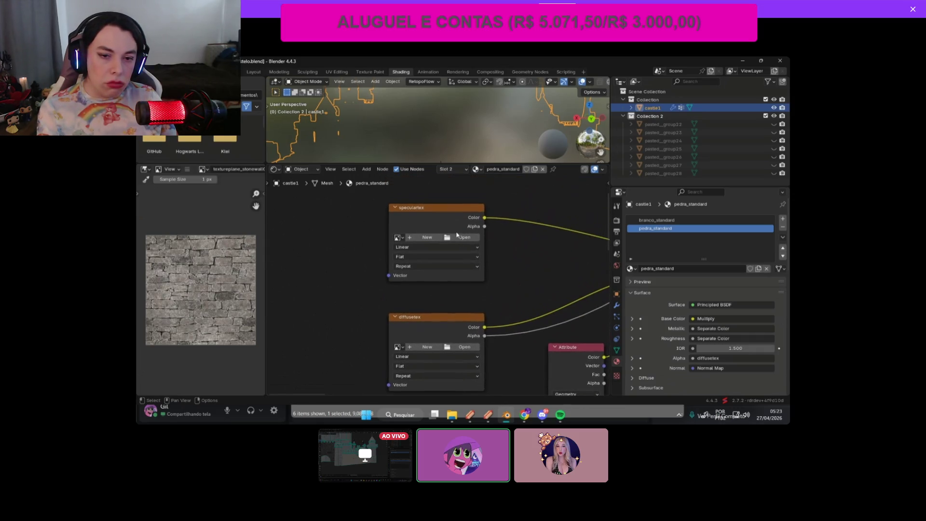
{"action": "left_click", "coordinate": [459, 237]}
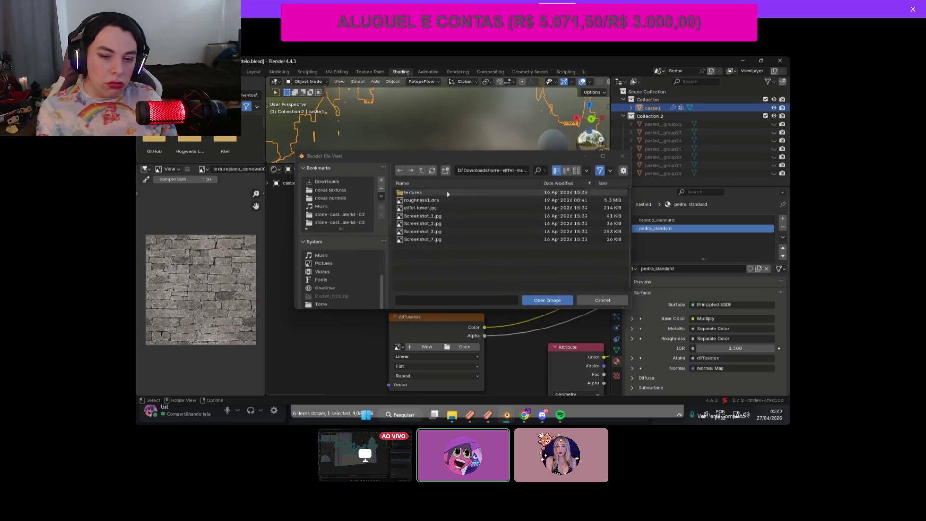
{"action": "left_click", "coordinate": [340, 222]}
{"action": "double_click", "coordinate": [413, 192]}
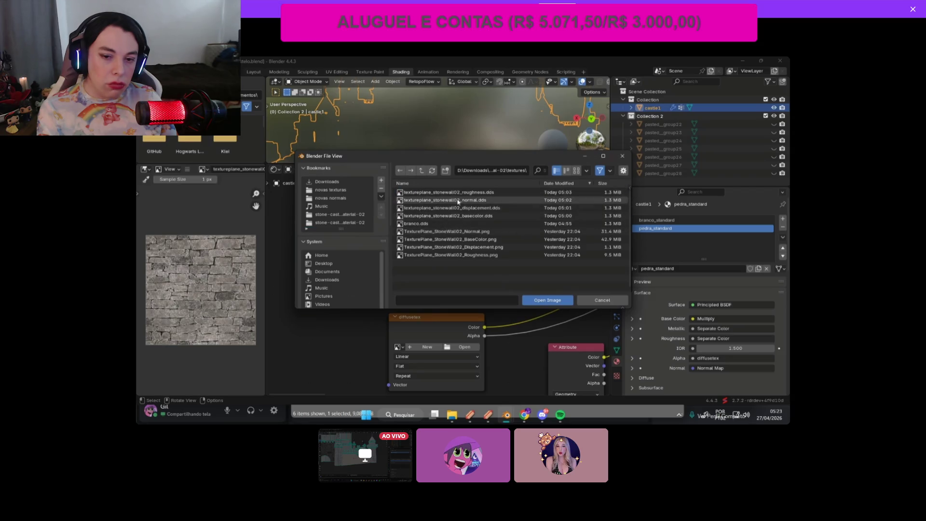
{"action": "left_click", "coordinate": [576, 170]}
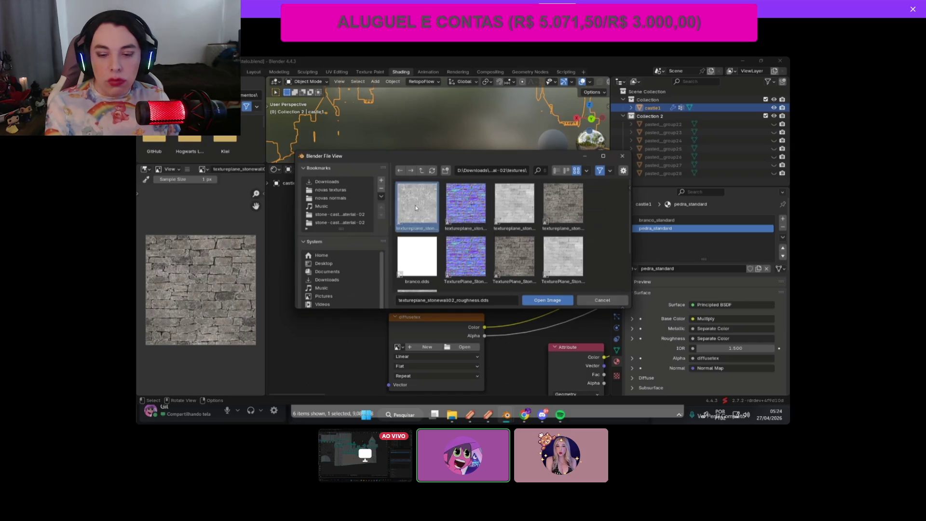
{"action": "double_click", "coordinate": [411, 210]}
Step: Assign the already-loaded stonewall basecolor texture to the diffusetex node
{"action": "scroll", "coordinate": [463, 369], "scroll_direction": "down", "scroll_amount": 2}
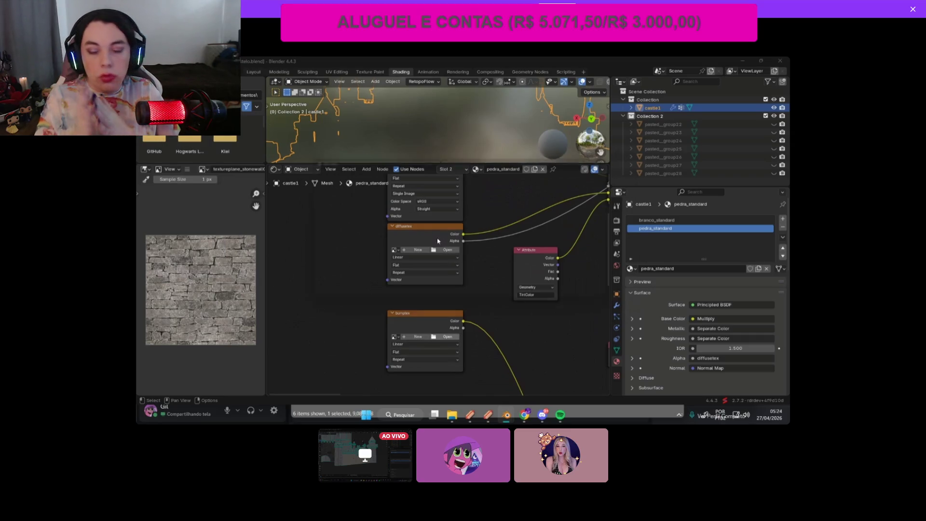
{"action": "left_click", "coordinate": [447, 250]}
{"action": "left_click", "coordinate": [622, 160]}
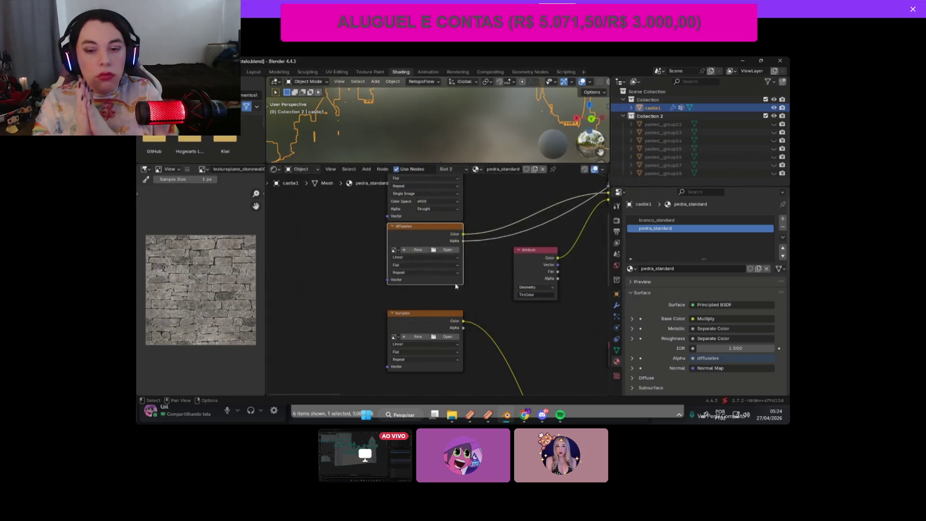
{"action": "left_click", "coordinate": [394, 251]}
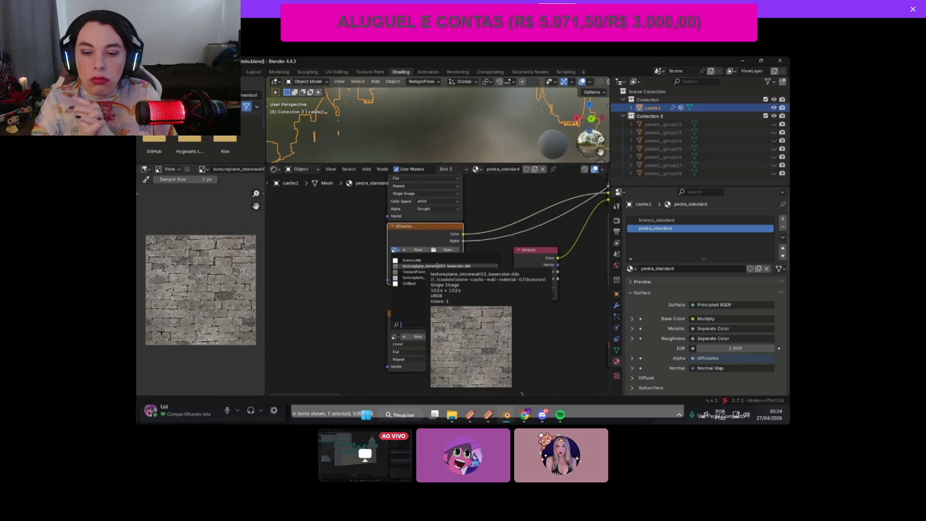
{"action": "left_click", "coordinate": [437, 266]}
Step: Load the stonewall normal texture into bumptex and enlarge the 3D view over the castle
{"action": "left_click", "coordinate": [448, 339]}
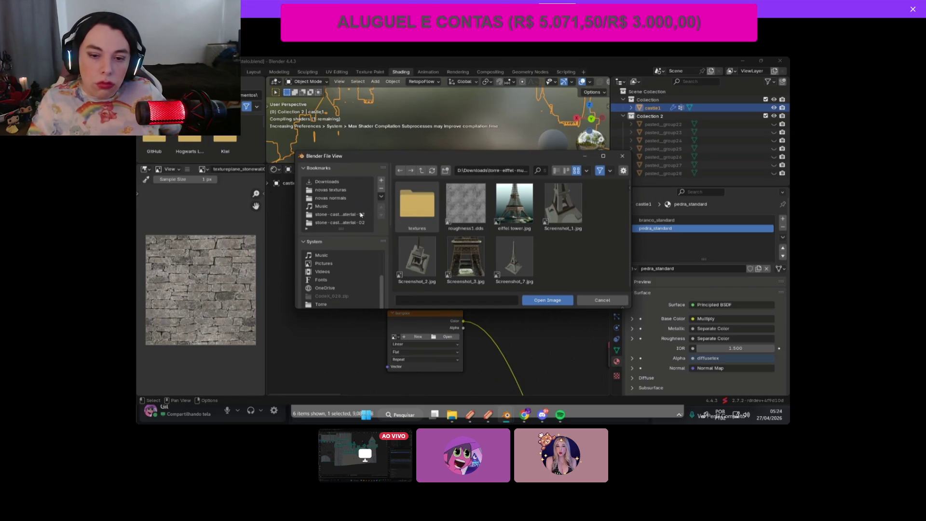
{"action": "left_click", "coordinate": [356, 223]}
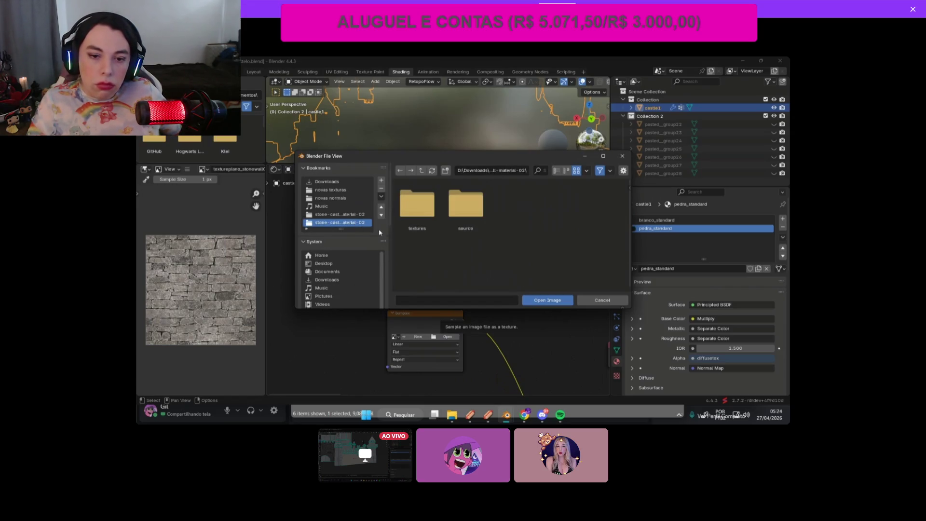
{"action": "double_click", "coordinate": [417, 215]}
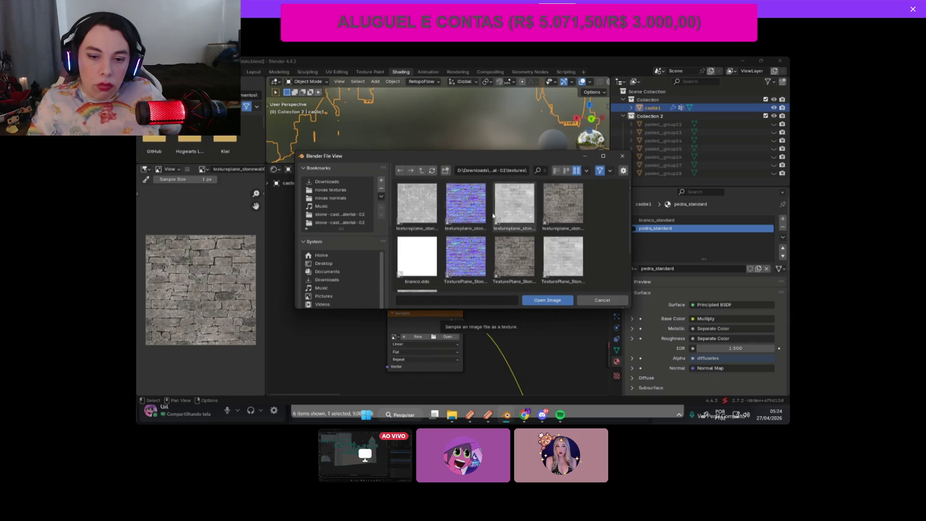
{"action": "double_click", "coordinate": [464, 208]}
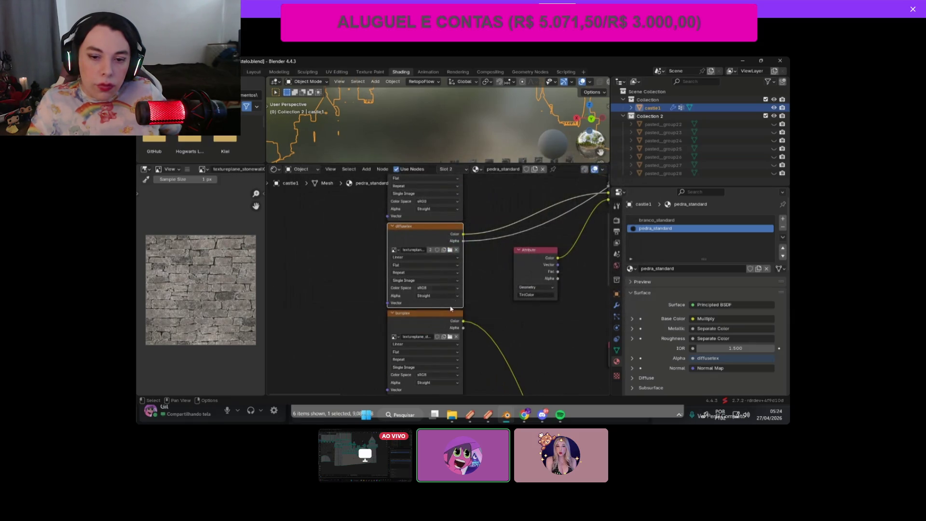
{"action": "scroll", "coordinate": [497, 325], "scroll_direction": "down", "scroll_amount": 3}
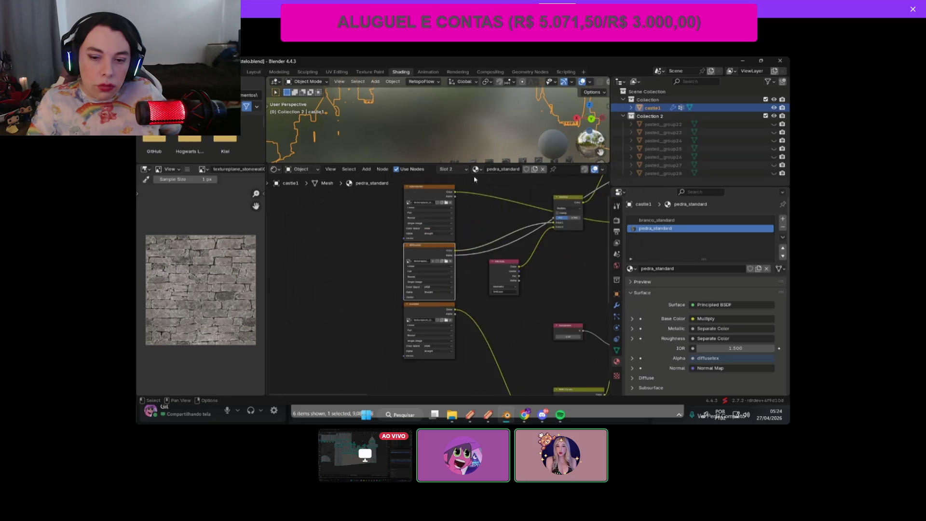
{"action": "left_click_drag", "start_coordinate": [478, 163], "coordinate": [478, 282]}
{"action": "mouse_move", "coordinate": [482, 250]}
{"action": "middle_mouse_down"}
{"action": "mouse_move", "coordinate": [554, 154]}
{"action": "mouse_move", "coordinate": [551, 145]}
{"action": "middle_mouse_up"}
Step: Snap to an axis view and orbit to a frontal close-up of the stone wall
{"action": "left_click", "coordinate": [592, 117]}
{"action": "scroll", "coordinate": [514, 180], "scroll_direction": "up", "scroll_amount": 5}
{"action": "scroll", "coordinate": [514, 179], "scroll_direction": "down", "scroll_amount": 2}
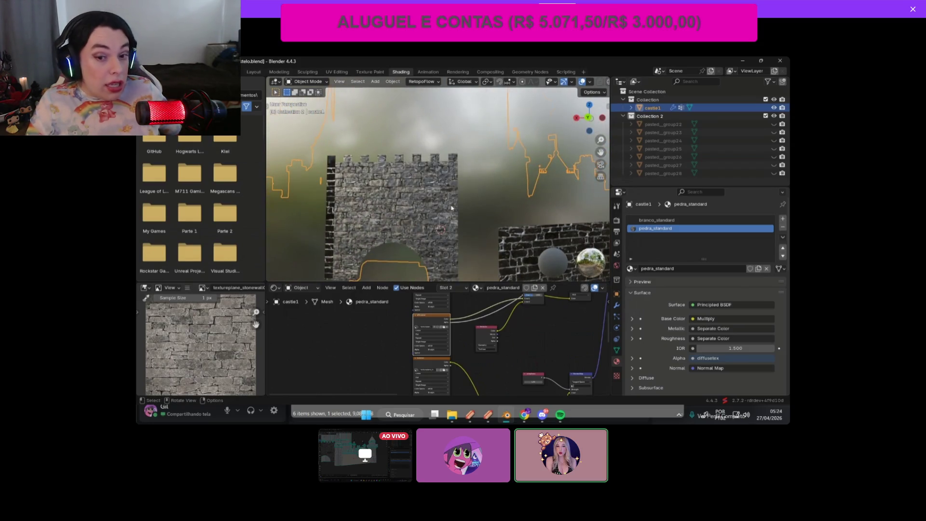
{"action": "scroll", "coordinate": [449, 208], "scroll_direction": "up", "scroll_amount": 3}
{"action": "middle_click_drag", "start_coordinate": [449, 209], "coordinate": [492, 198]}
{"action": "scroll", "coordinate": [500, 321], "scroll_direction": "down", "scroll_amount": 2}
{"action": "scroll", "coordinate": [442, 347], "scroll_direction": "up", "scroll_amount": 3}
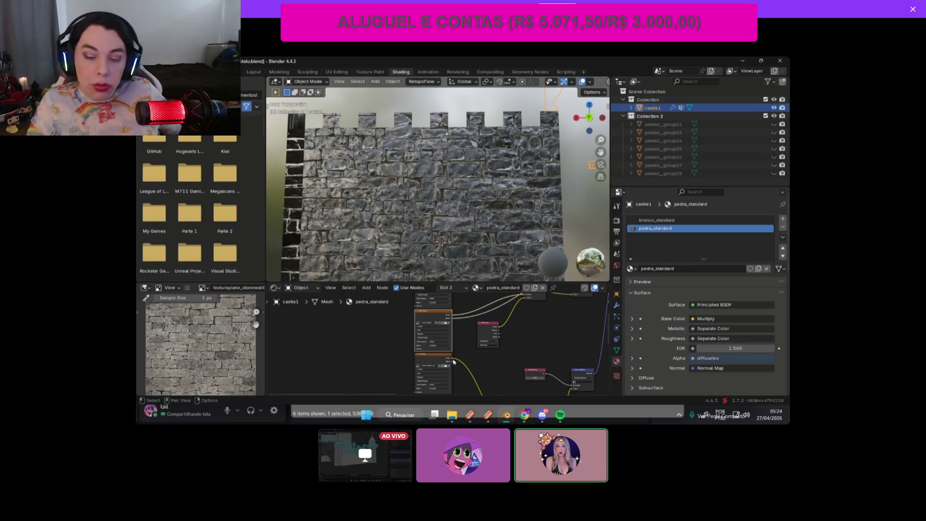
Step: Try pulling a link from a texture node output and view the castle from another angle
{"action": "mouse_move", "coordinate": [453, 359]}
{"action": "left_mouse_down"}
{"action": "mouse_move", "coordinate": [471, 358]}
{"action": "mouse_move", "coordinate": [454, 359]}
{"action": "left_mouse_up"}
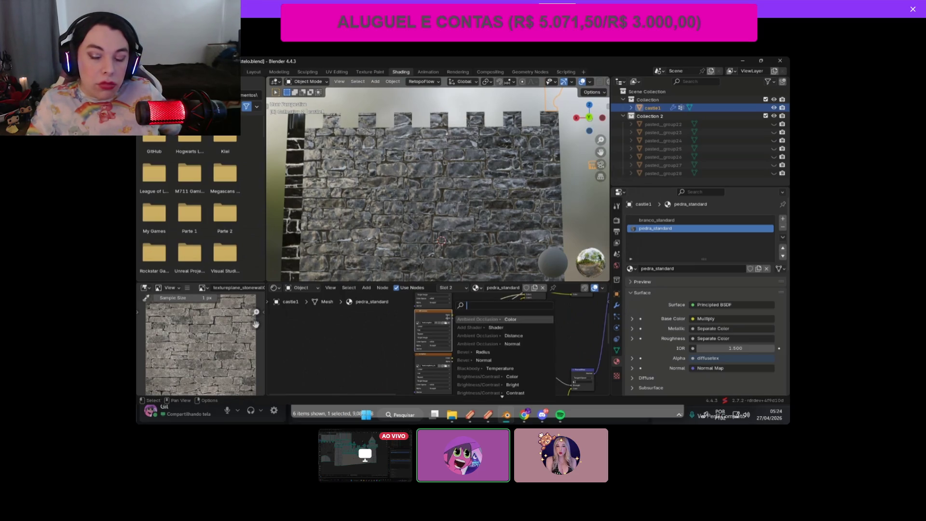
{"action": "scroll", "coordinate": [450, 211], "scroll_direction": "up", "scroll_amount": 2}
{"action": "scroll", "coordinate": [451, 212], "scroll_direction": "down", "scroll_amount": 6}
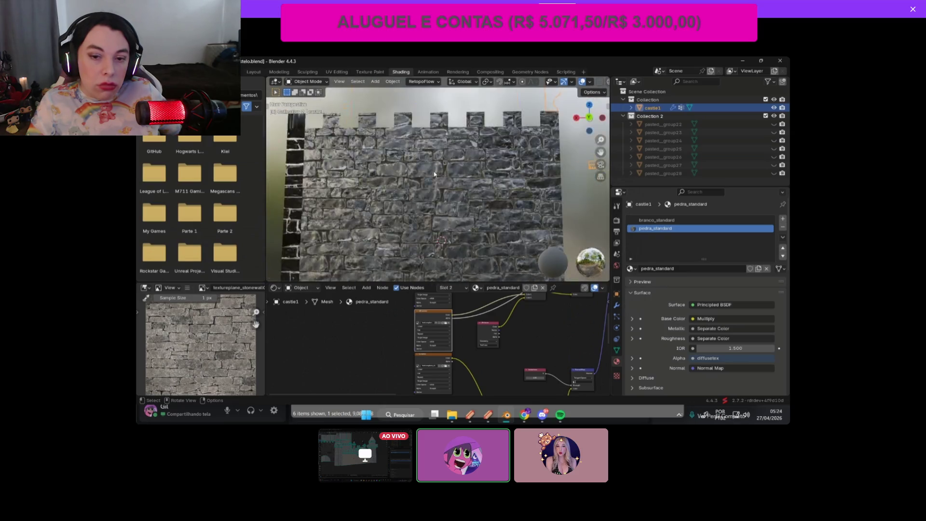
{"action": "left_click_drag", "start_coordinate": [589, 118], "coordinate": [603, 126]}
{"action": "scroll", "coordinate": [440, 217], "scroll_direction": "up", "scroll_amount": 3}
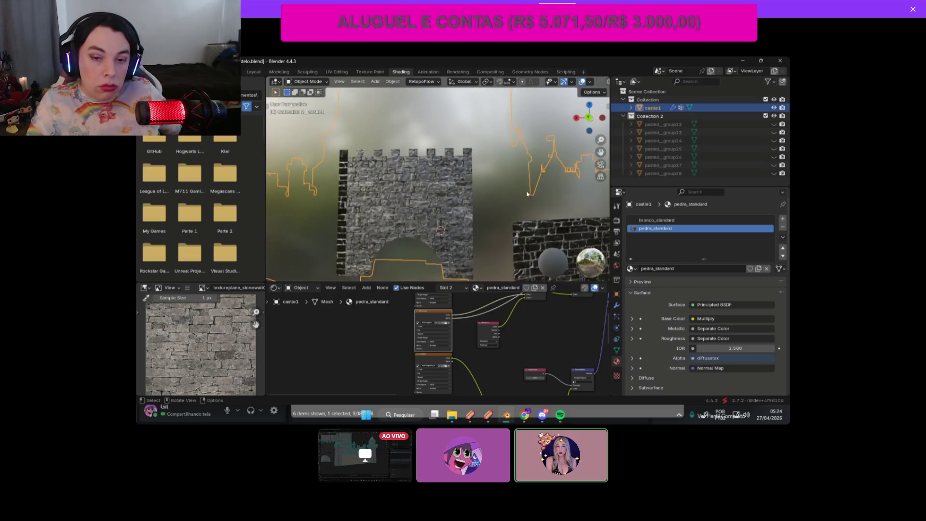
{"action": "scroll", "coordinate": [467, 307], "scroll_direction": "down", "scroll_amount": 2}
{"action": "middle_click_drag", "start_coordinate": [468, 307], "coordinate": [465, 329]}
{"action": "left_click", "coordinate": [330, 288]}
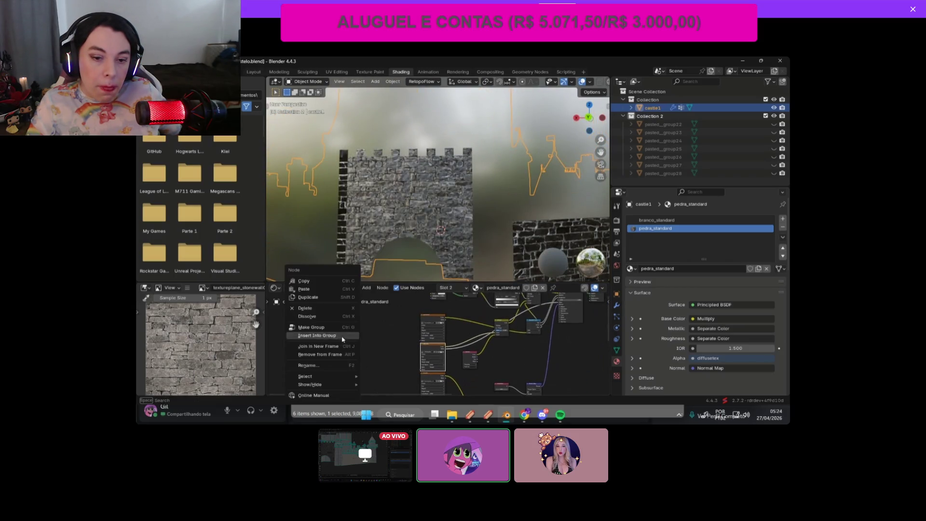
Step: Add a Converter > Color Ramp node to the pedra_standard node tree
{"action": "left_click", "coordinate": [366, 290]}
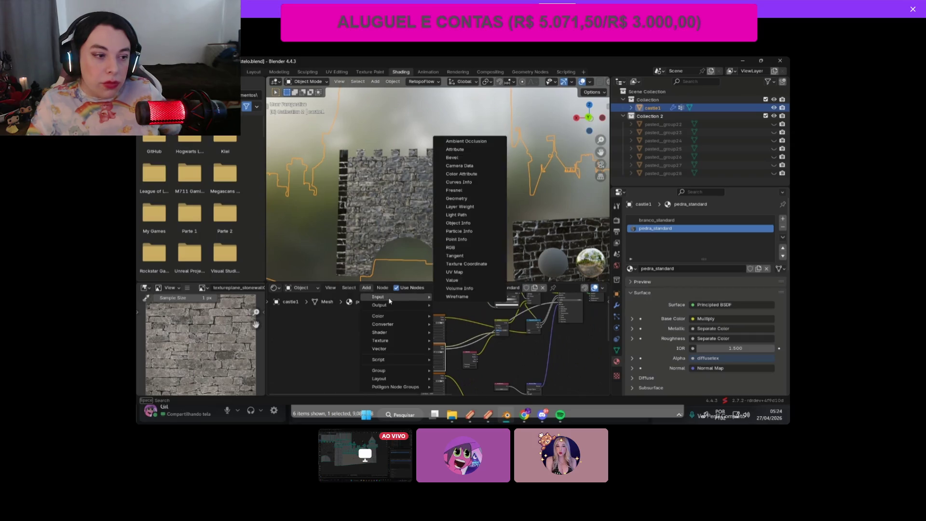
{"action": "mouse_move", "coordinate": [391, 344]}
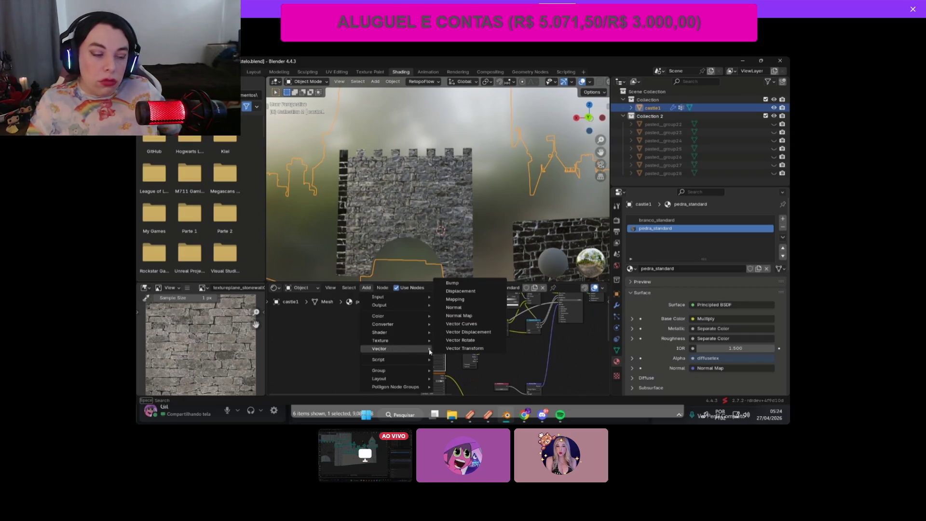
{"action": "mouse_move", "coordinate": [410, 328]}
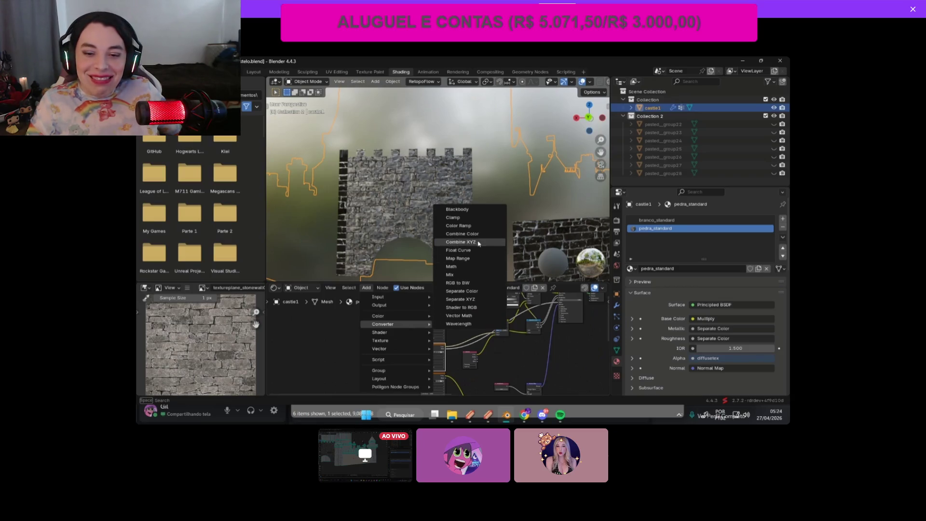
{"action": "left_click", "coordinate": [474, 226]}
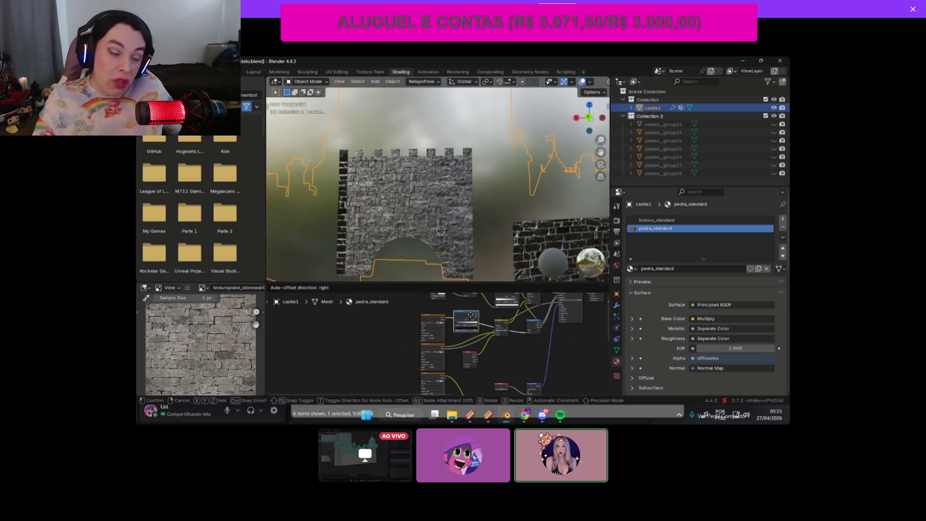
{"action": "left_click", "coordinate": [471, 315]}
{"action": "scroll", "coordinate": [434, 209], "scroll_direction": "down", "scroll_amount": 3}
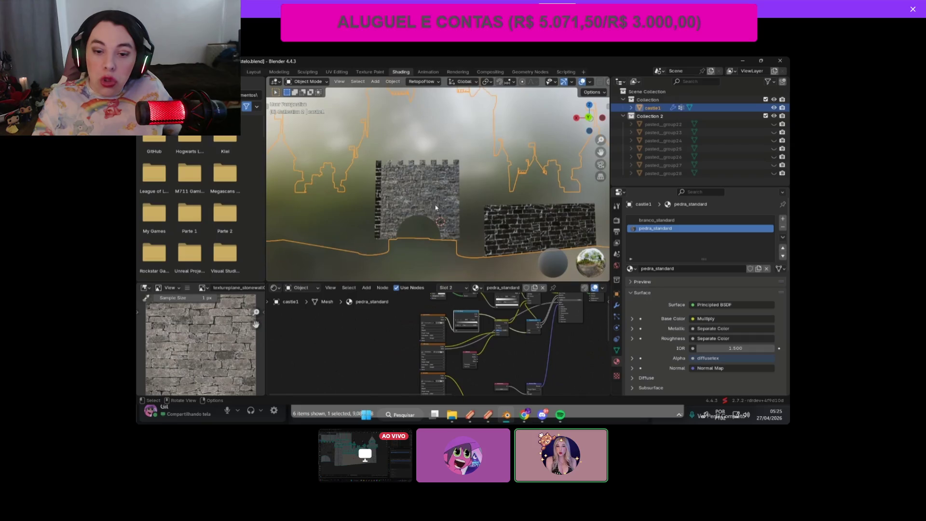
{"action": "scroll", "coordinate": [435, 209], "scroll_direction": "up", "scroll_amount": 4}
{"action": "scroll", "coordinate": [466, 309], "scroll_direction": "up", "scroll_amount": 3}
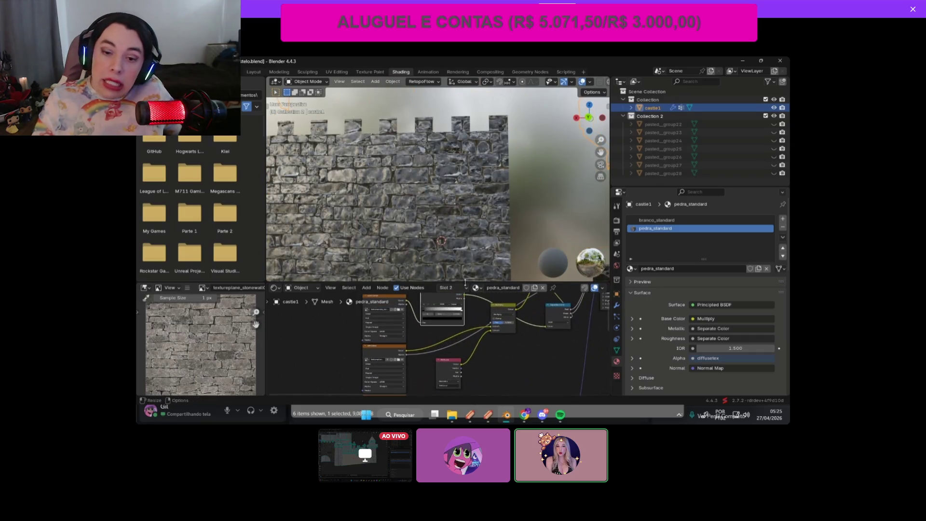
{"action": "left_click_drag", "start_coordinate": [457, 281], "coordinate": [453, 216]}
{"action": "scroll", "coordinate": [442, 266], "scroll_direction": "up", "scroll_amount": 2}
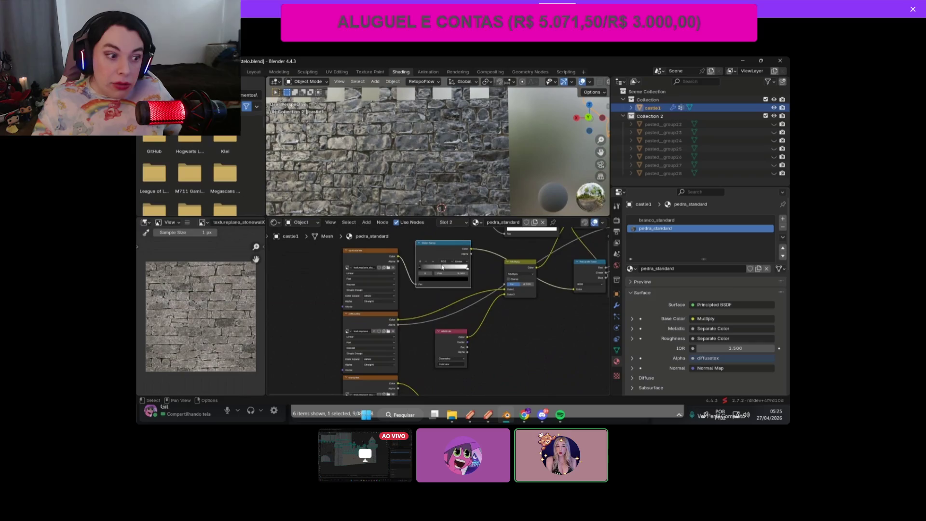
Step: Drag the Color Ramp's white stop to tune the stone wall's contrast and brightness
{"action": "left_click_drag", "start_coordinate": [467, 269], "coordinate": [449, 267]}
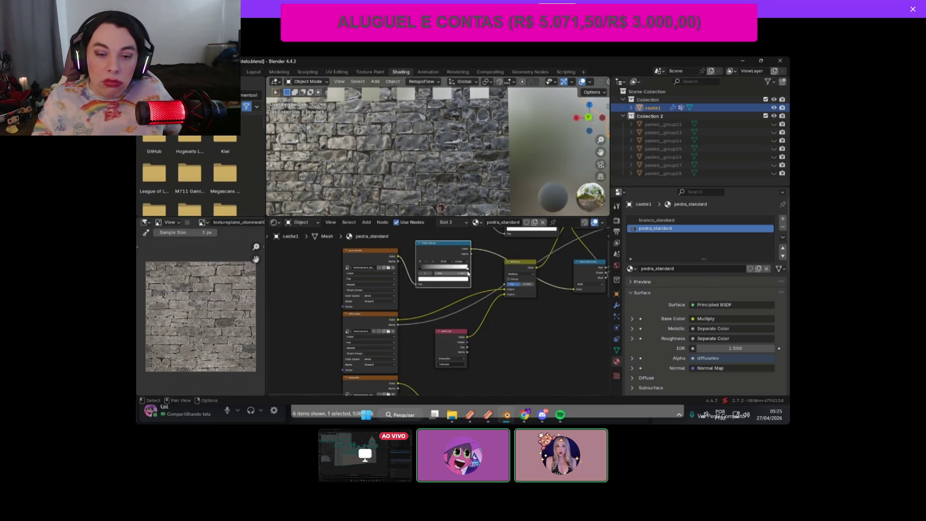
{"action": "left_click_drag", "start_coordinate": [426, 245], "coordinate": [432, 244]}
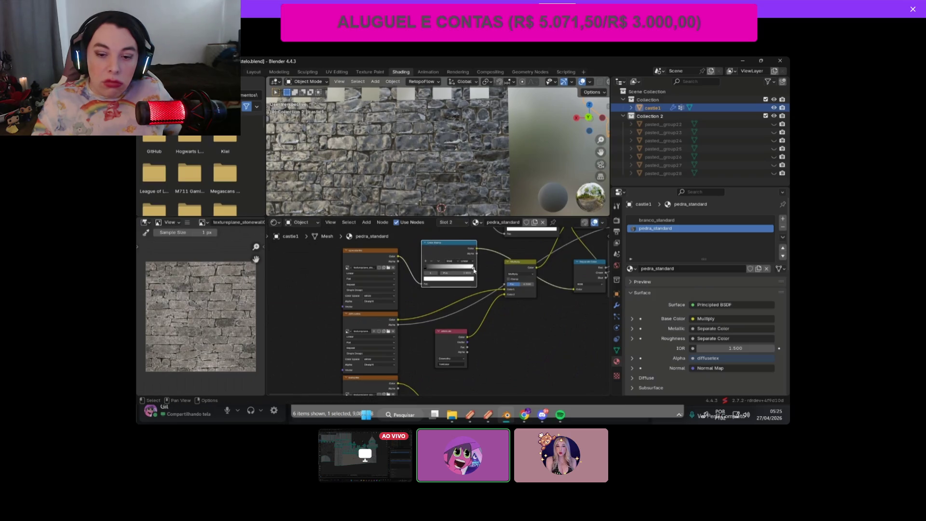
{"action": "left_click_drag", "start_coordinate": [472, 269], "coordinate": [459, 268]}
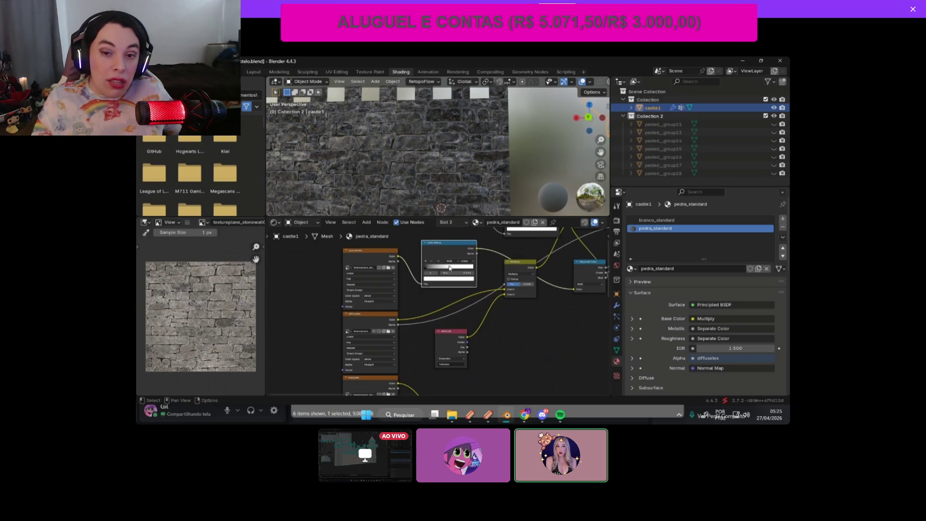
{"action": "left_click_drag", "start_coordinate": [449, 268], "coordinate": [478, 266]}
{"action": "mouse_move", "coordinate": [591, 125]}
{"action": "left_mouse_down"}
{"action": "mouse_move", "coordinate": [569, 133]}
{"action": "mouse_move", "coordinate": [586, 126]}
{"action": "left_mouse_up"}
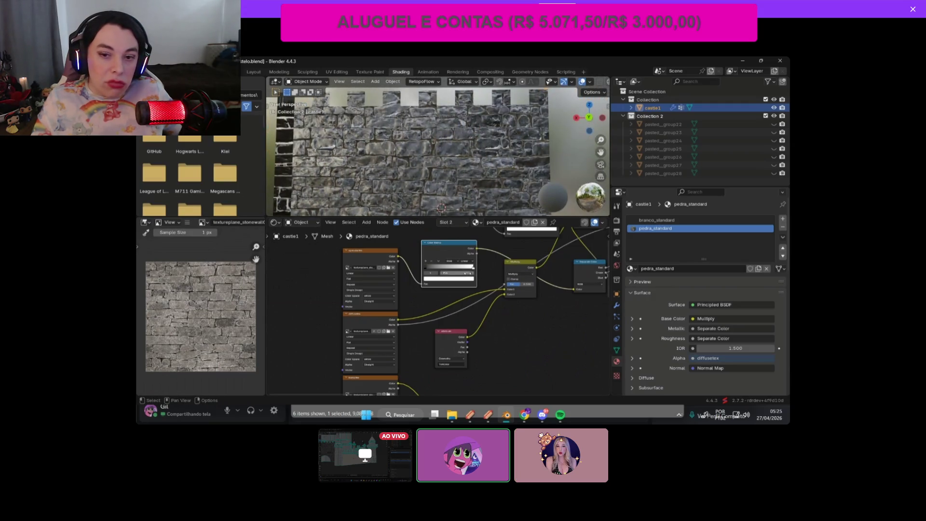
{"action": "mouse_move", "coordinate": [475, 272]}
{"action": "left_mouse_down"}
{"action": "mouse_move", "coordinate": [437, 268]}
{"action": "mouse_move", "coordinate": [453, 269]}
{"action": "left_mouse_up"}
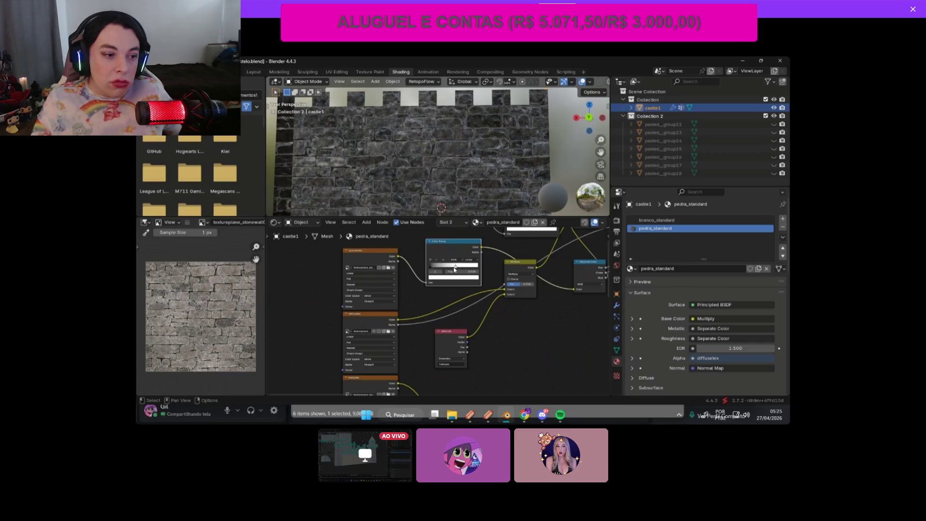
{"action": "scroll", "coordinate": [442, 313], "scroll_direction": "down", "scroll_amount": 1}
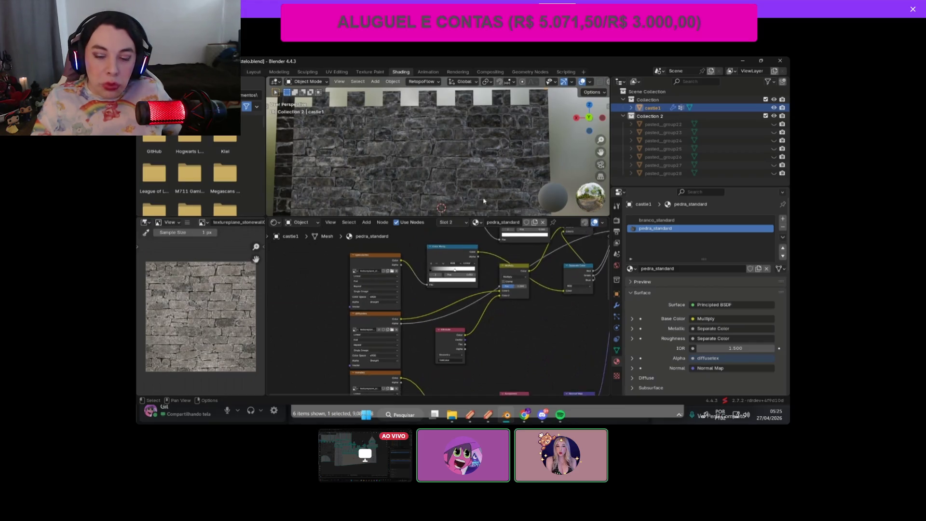
{"action": "scroll", "coordinate": [484, 160], "scroll_direction": "down", "scroll_amount": 5}
{"action": "mouse_move", "coordinate": [583, 125]}
{"action": "left_mouse_down"}
{"action": "mouse_move", "coordinate": [564, 115]}
{"action": "mouse_move", "coordinate": [596, 132]}
{"action": "mouse_move", "coordinate": [572, 121]}
{"action": "mouse_move", "coordinate": [621, 126]}
{"action": "left_mouse_up"}
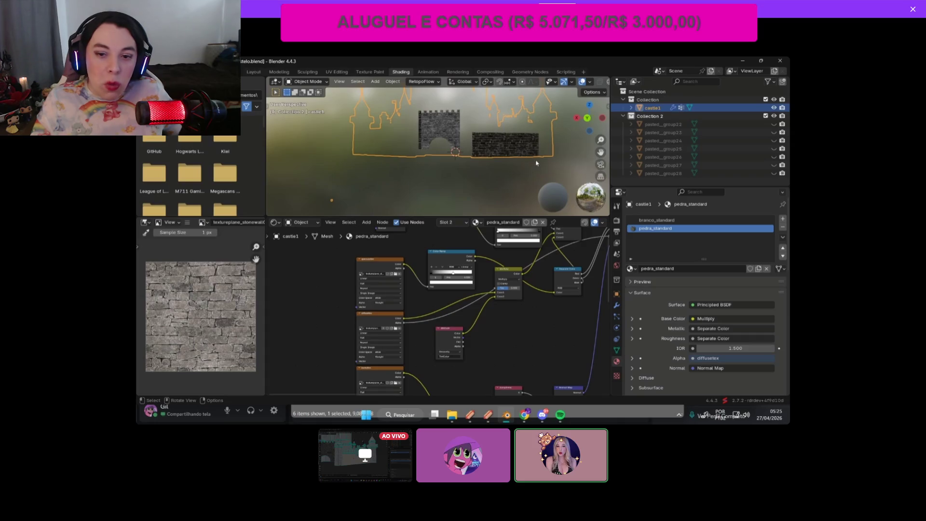
{"action": "scroll", "coordinate": [488, 269], "scroll_direction": "down", "scroll_amount": 1}
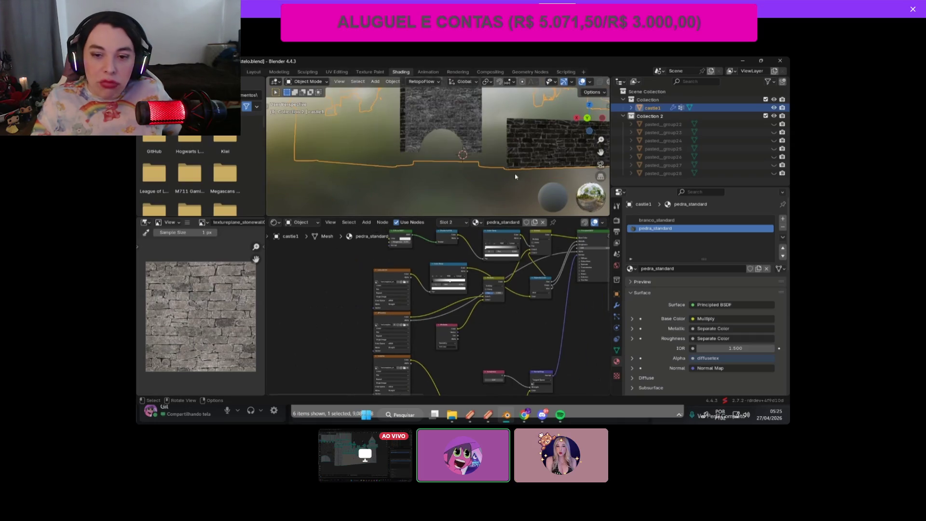
Step: Recheck the branco_standard and pedra_standard nodes, then recentre the castle in the Layout workspace
{"action": "left_click", "coordinate": [648, 220]}
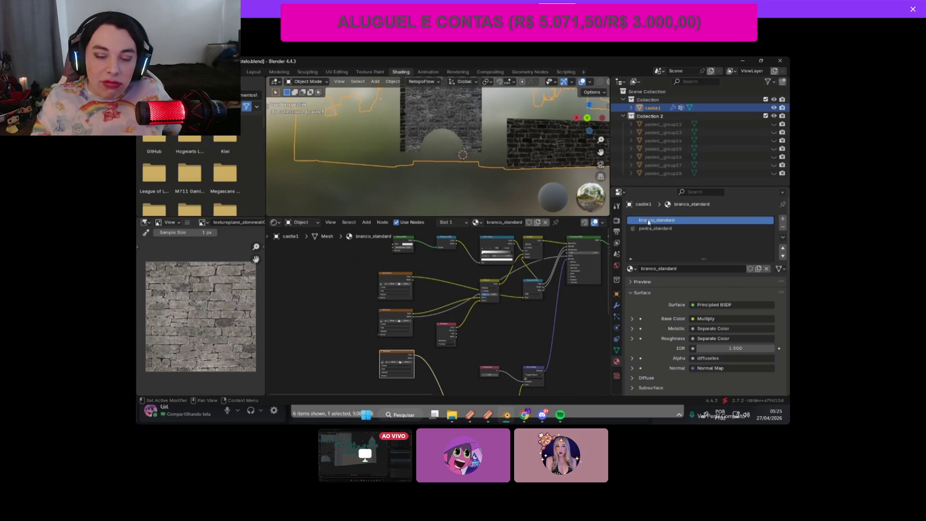
{"action": "left_click", "coordinate": [645, 228]}
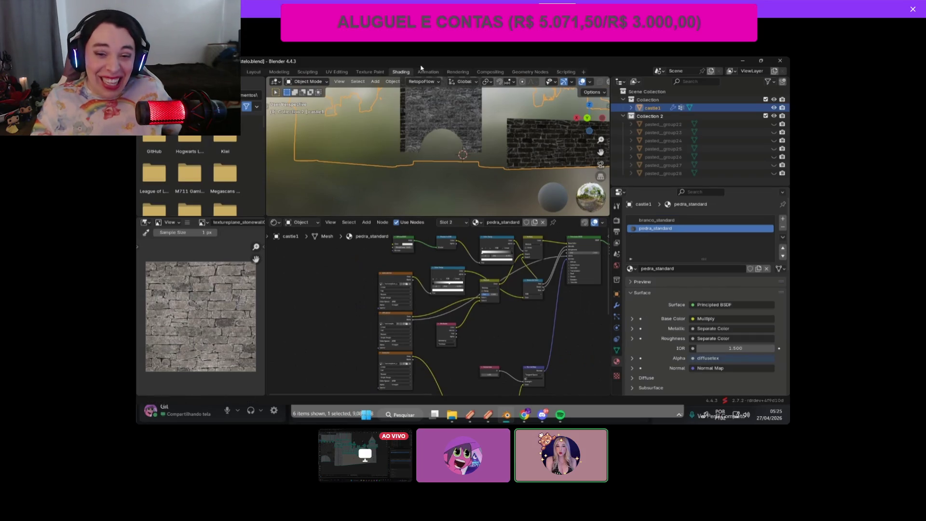
{"action": "left_click", "coordinate": [255, 77]}
{"action": "scroll", "coordinate": [378, 275], "scroll_direction": "down", "scroll_amount": 2}
{"action": "scroll", "coordinate": [378, 275], "scroll_direction": "up", "scroll_amount": 2}
{"action": "left_click_drag", "start_coordinate": [507, 152], "coordinate": [490, 271]}
{"action": "scroll", "coordinate": [564, 285], "scroll_direction": "down", "scroll_amount": 1}
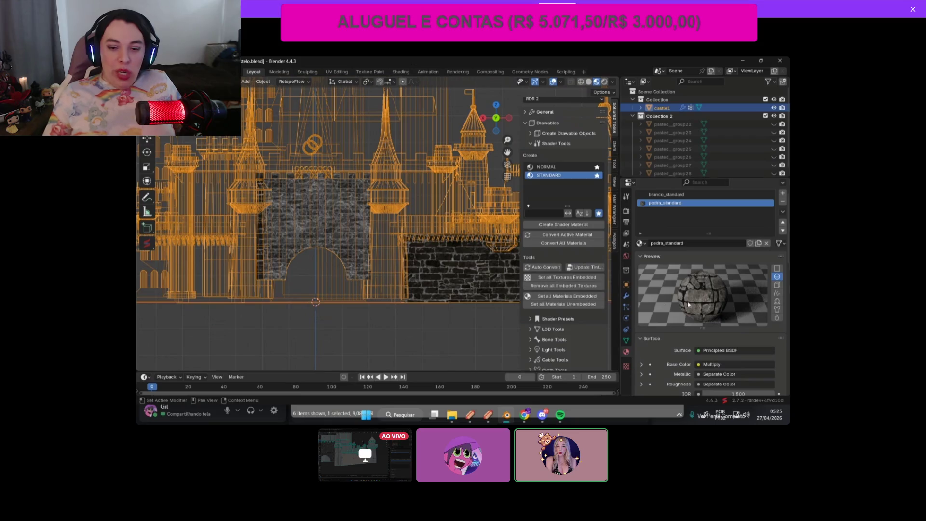
Step: Check castle1's vertex groups in Object Data, pick muro1, and return to Material properties
{"action": "left_click", "coordinate": [627, 365]}
{"action": "left_click", "coordinate": [627, 352]}
{"action": "left_click", "coordinate": [627, 340]}
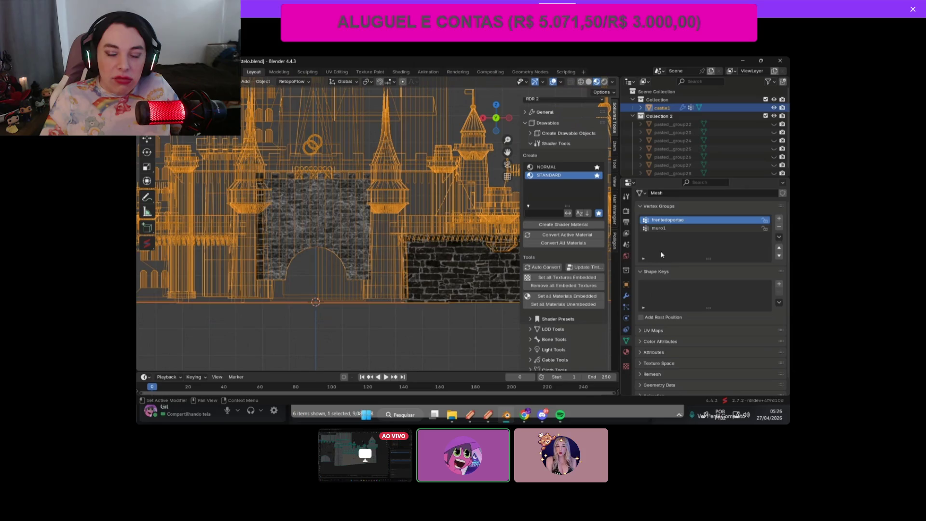
{"action": "left_click", "coordinate": [671, 229]}
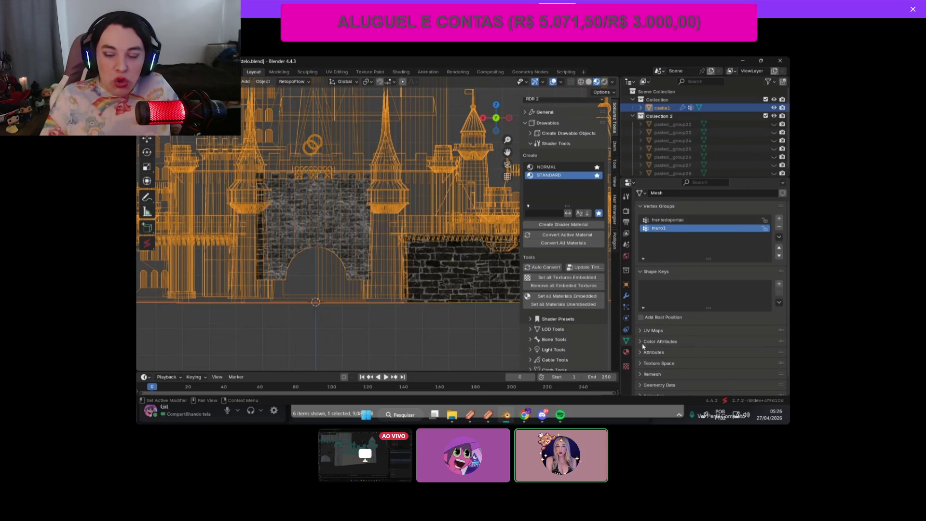
{"action": "left_click", "coordinate": [626, 351]}
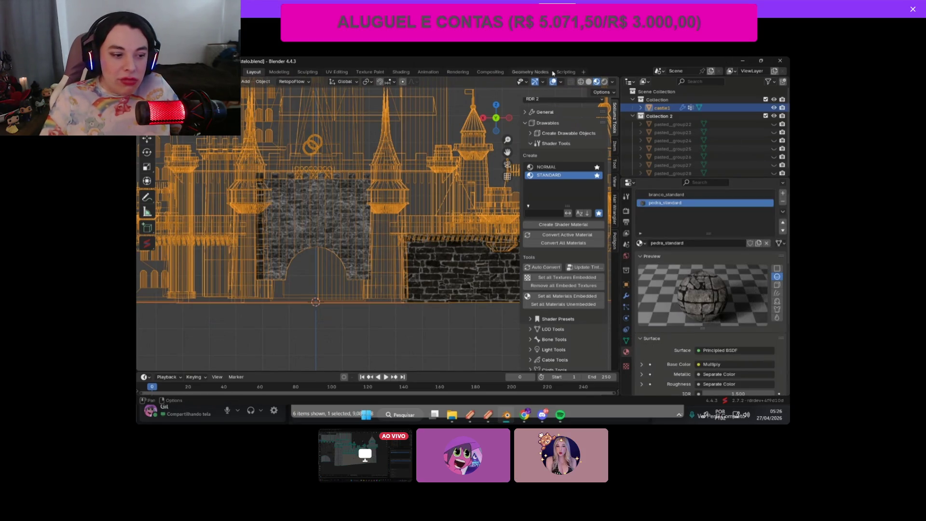
Step: Deselect castle1 and switch the viewport to Material Preview to show the stone textures
{"action": "key", "text": "alt+a"}
{"action": "left_click", "coordinate": [589, 81]}
{"action": "left_click", "coordinate": [597, 81]}
{"action": "left_click", "coordinate": [589, 81]}
{"action": "scroll", "coordinate": [470, 216], "scroll_direction": "down", "scroll_amount": 4}
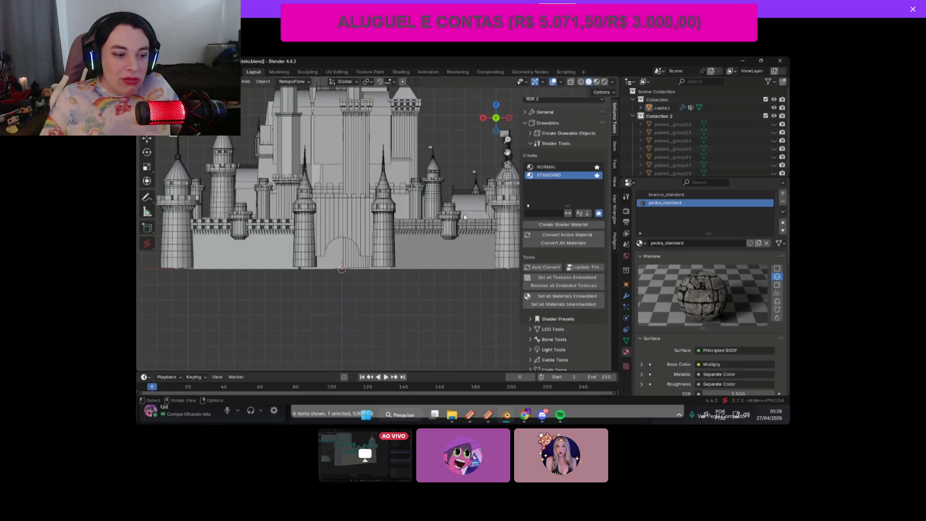
{"action": "scroll", "coordinate": [461, 192], "scroll_direction": "up", "scroll_amount": 3}
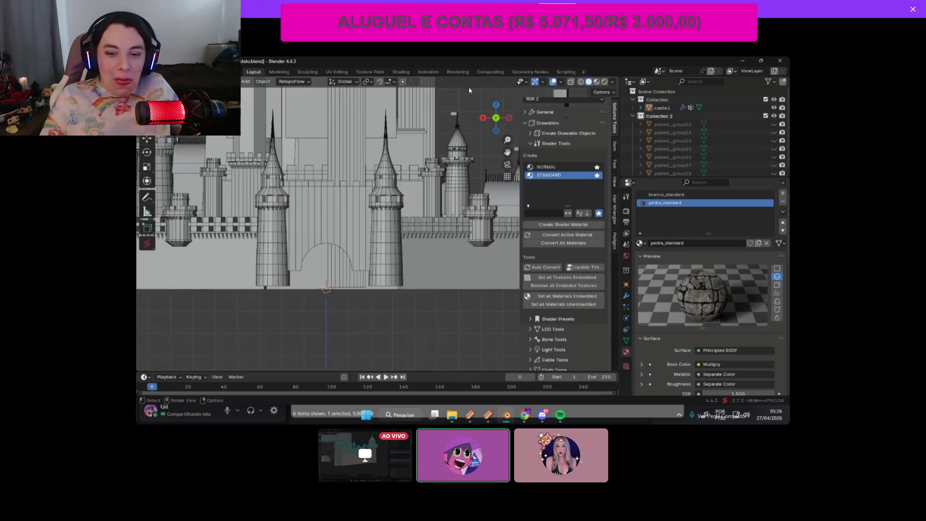
{"action": "left_click", "coordinate": [596, 82]}
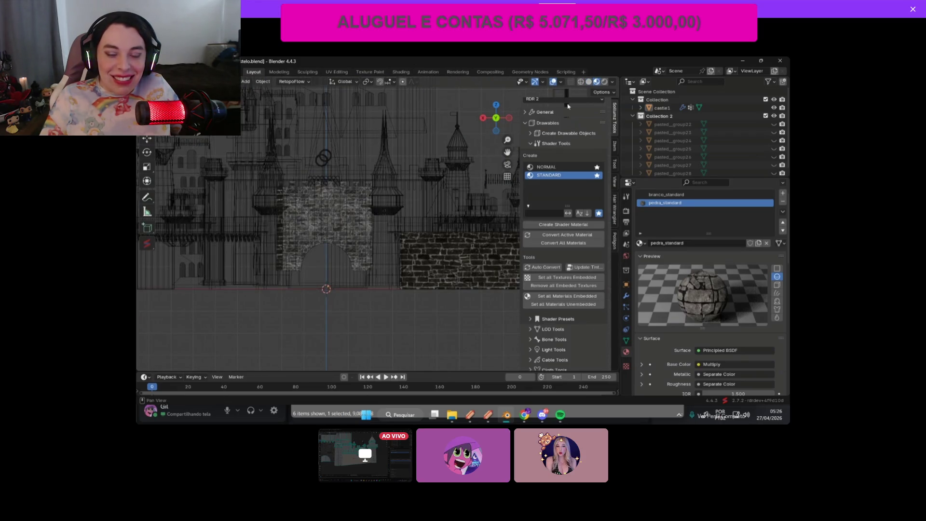
Step: Make branco_standard the active material and switch to the Shading workspace
{"action": "left_click", "coordinate": [651, 195]}
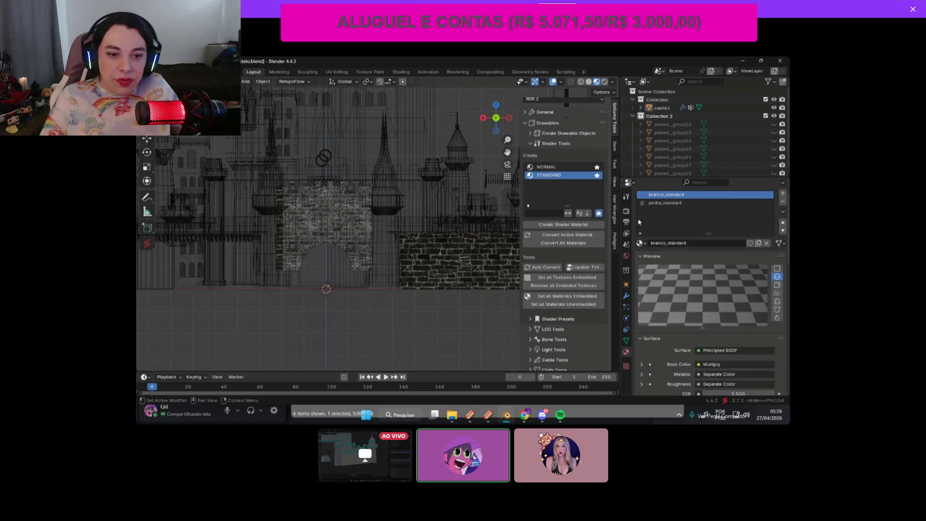
{"action": "left_click", "coordinate": [401, 72]}
{"action": "scroll", "coordinate": [393, 324], "scroll_direction": "up", "scroll_amount": 2}
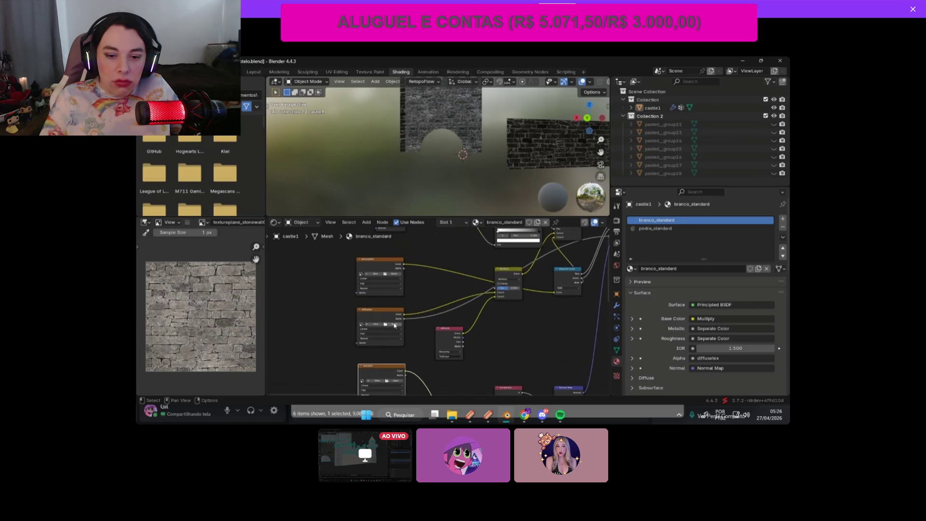
Step: Load branco.dds from the stone castle material's textures folder into the Image Texture node
{"action": "left_click", "coordinate": [393, 324]}
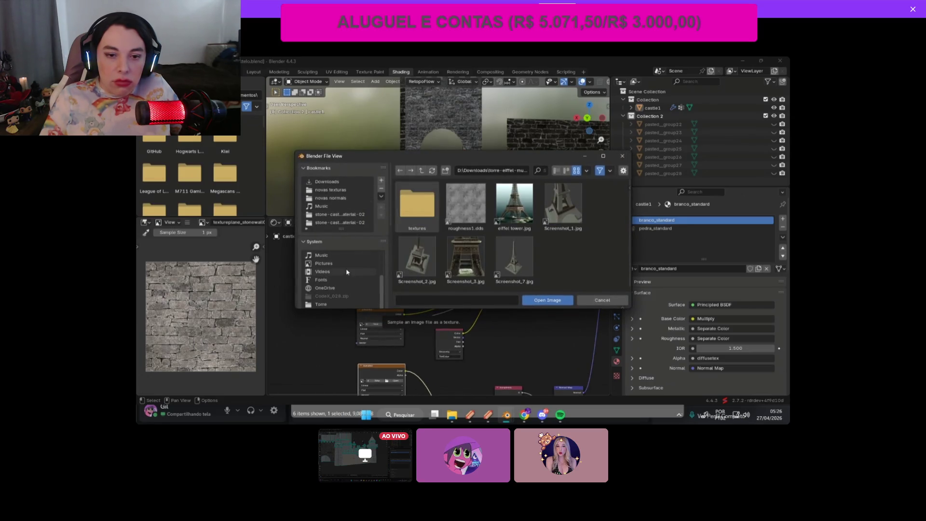
{"action": "left_click", "coordinate": [351, 222]}
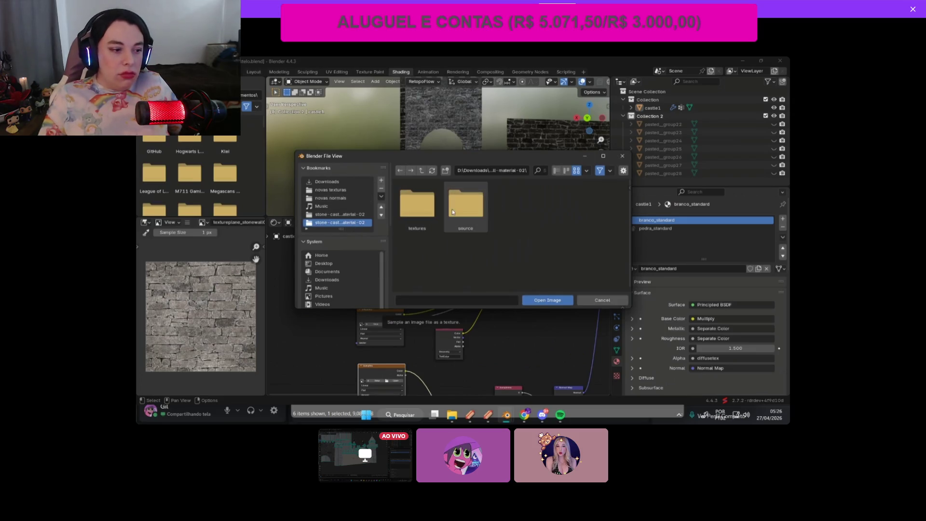
{"action": "double_click", "coordinate": [417, 203]}
{"action": "double_click", "coordinate": [408, 268]}
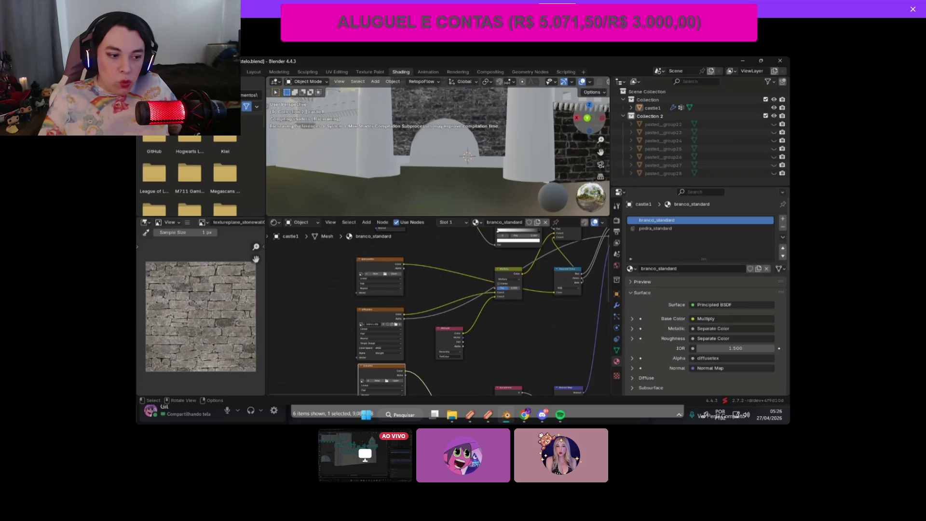
Step: Rearrange the branco_standard nodes, moving a texture node left and the Multiply node right and down
{"action": "scroll", "coordinate": [605, 151], "scroll_direction": "down", "scroll_amount": 5}
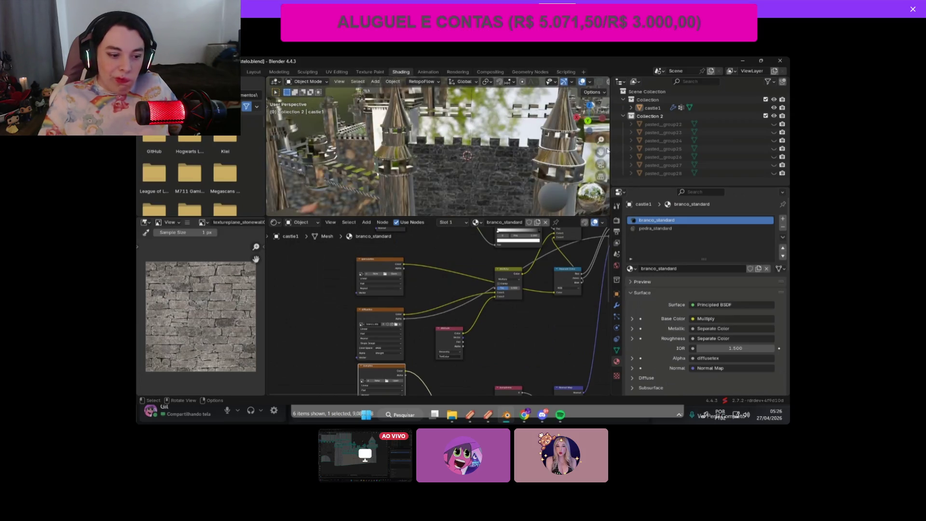
{"action": "scroll", "coordinate": [608, 151], "scroll_direction": "up", "scroll_amount": 5}
{"action": "scroll", "coordinate": [495, 247], "scroll_direction": "down", "scroll_amount": 1}
{"action": "scroll", "coordinate": [573, 152], "scroll_direction": "down", "scroll_amount": 5}
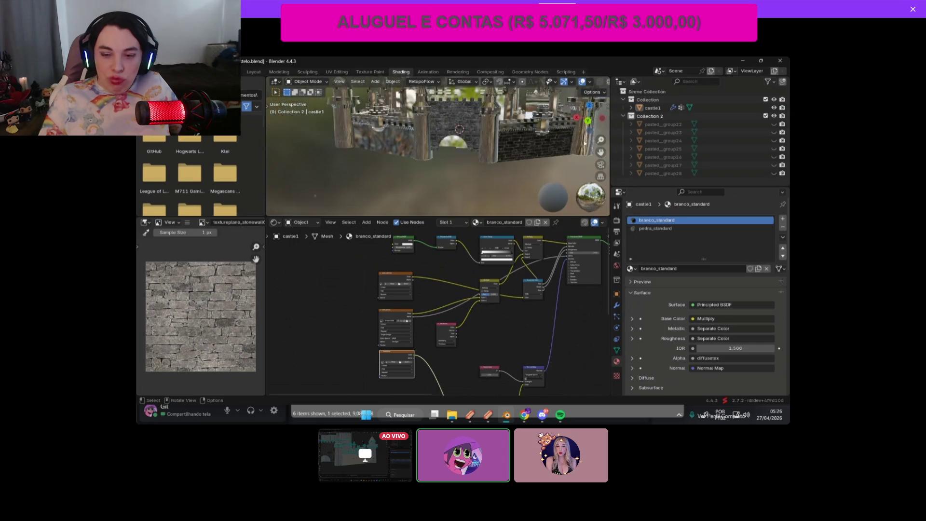
{"action": "scroll", "coordinate": [559, 284], "scroll_direction": "up", "scroll_amount": 1}
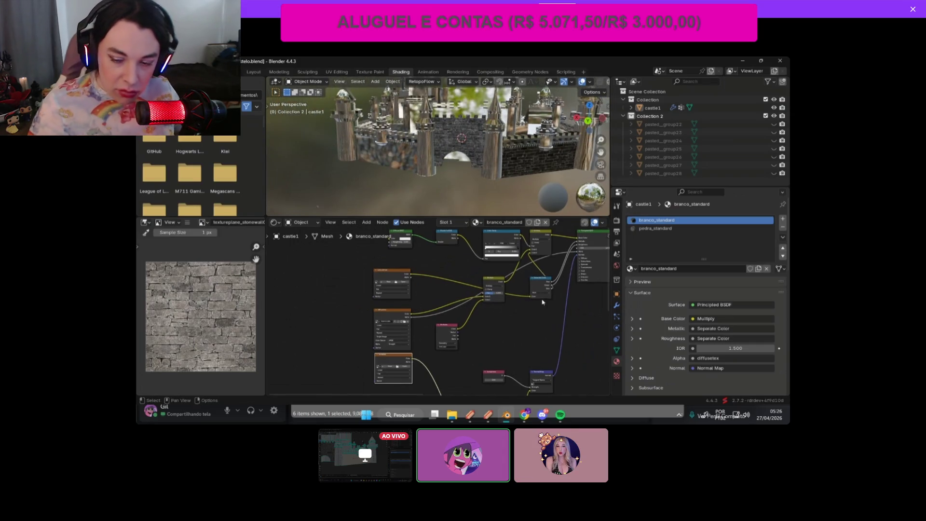
{"action": "left_click_drag", "start_coordinate": [388, 271], "coordinate": [365, 275]}
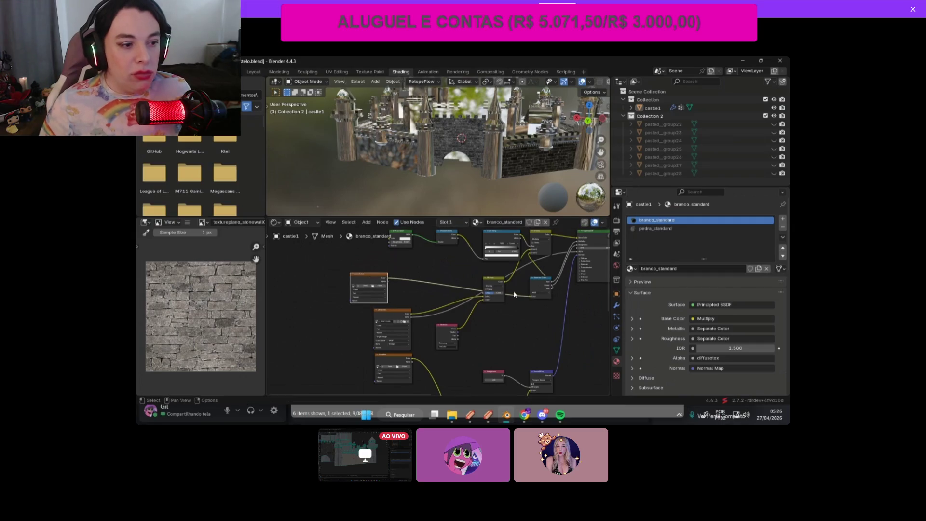
{"action": "left_click_drag", "start_coordinate": [490, 288], "coordinate": [499, 301]}
{"action": "left_click", "coordinate": [544, 285]}
{"action": "scroll", "coordinate": [544, 285], "scroll_direction": "down", "scroll_amount": 2}
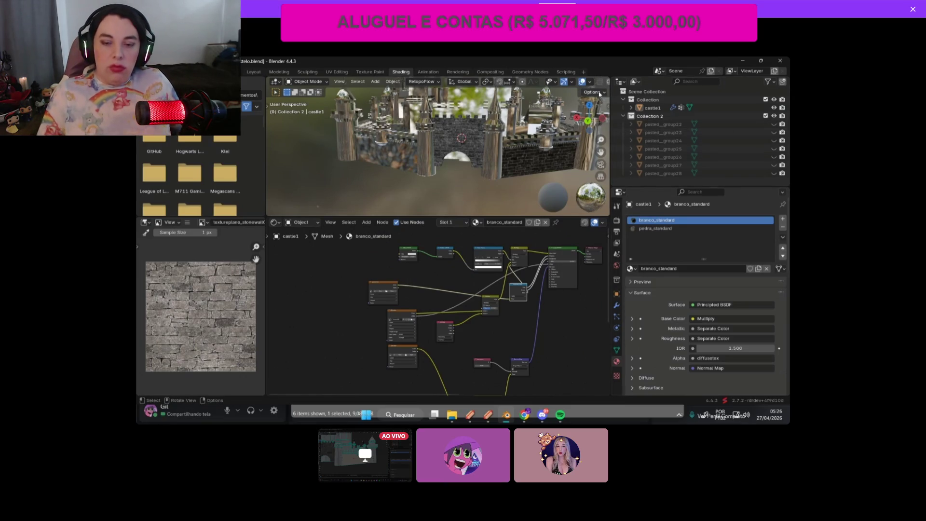
Step: Open the Sollumz sidebar, run Convert Active Material, and check the castle in Layout
{"action": "key", "text": "n"}
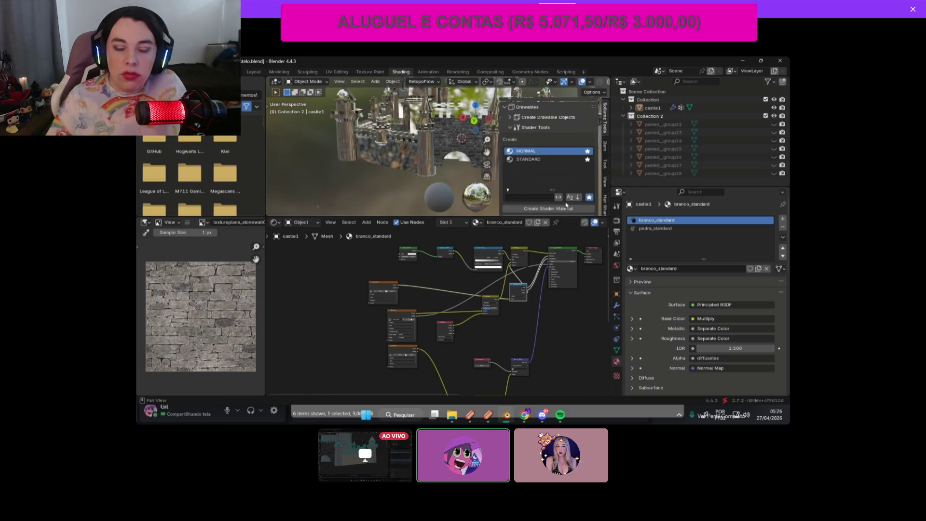
{"action": "scroll", "coordinate": [566, 204], "scroll_direction": "down", "scroll_amount": 3}
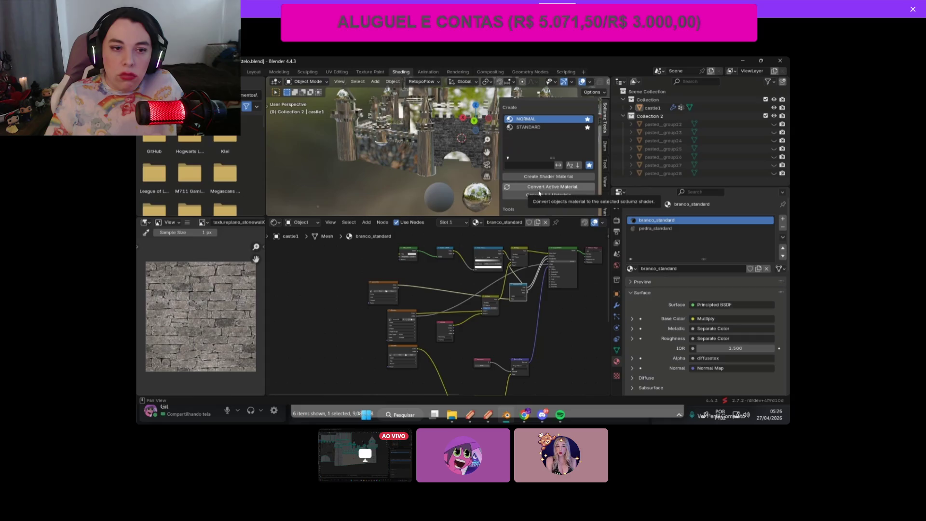
{"action": "left_click", "coordinate": [555, 187]}
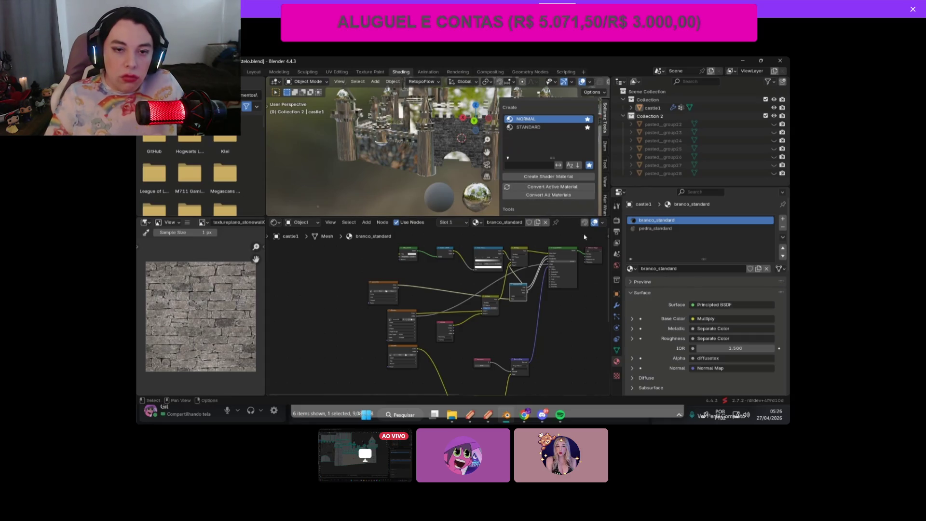
{"action": "left_click", "coordinate": [566, 187]}
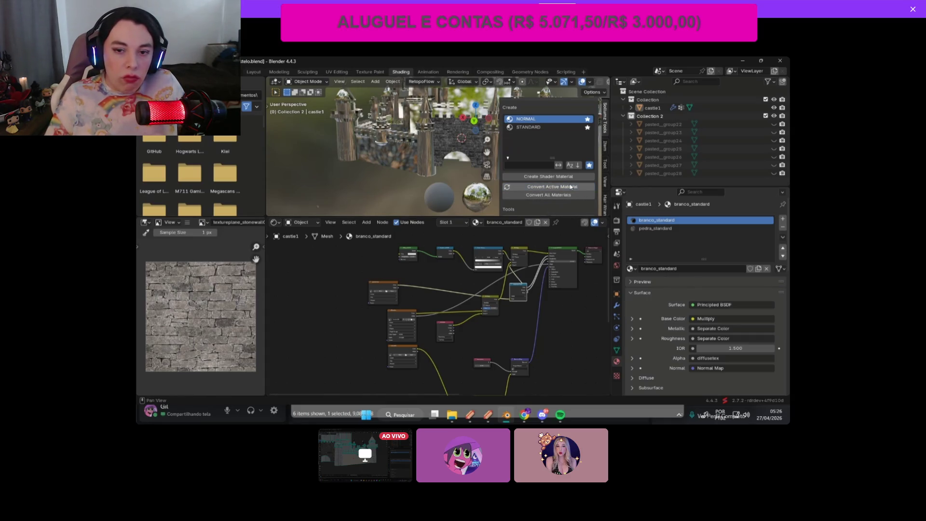
{"action": "scroll", "coordinate": [434, 282], "scroll_direction": "down", "scroll_amount": 3}
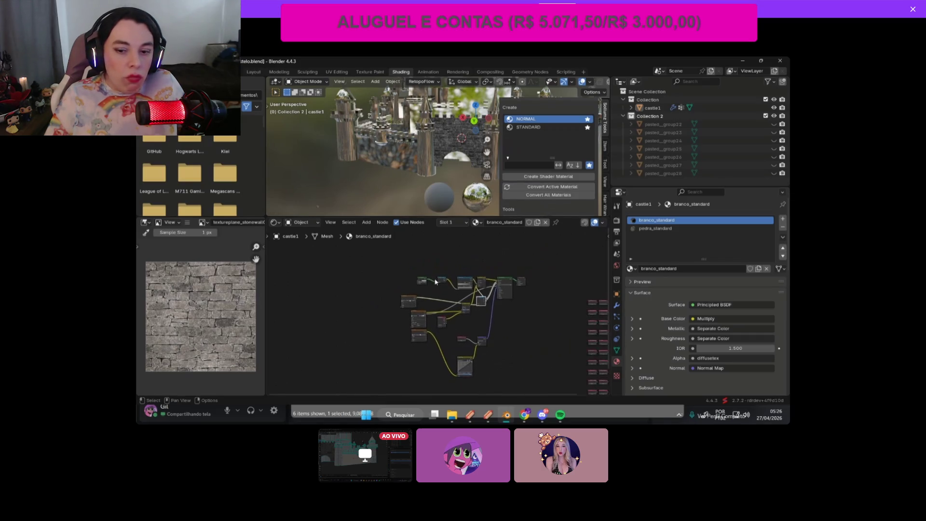
{"action": "scroll", "coordinate": [435, 282], "scroll_direction": "up", "scroll_amount": 3}
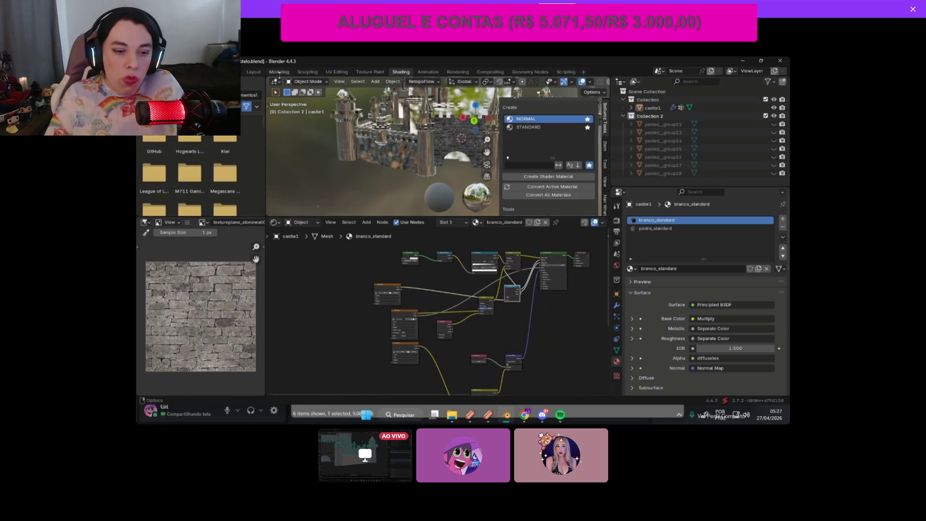
{"action": "left_click", "coordinate": [258, 73]}
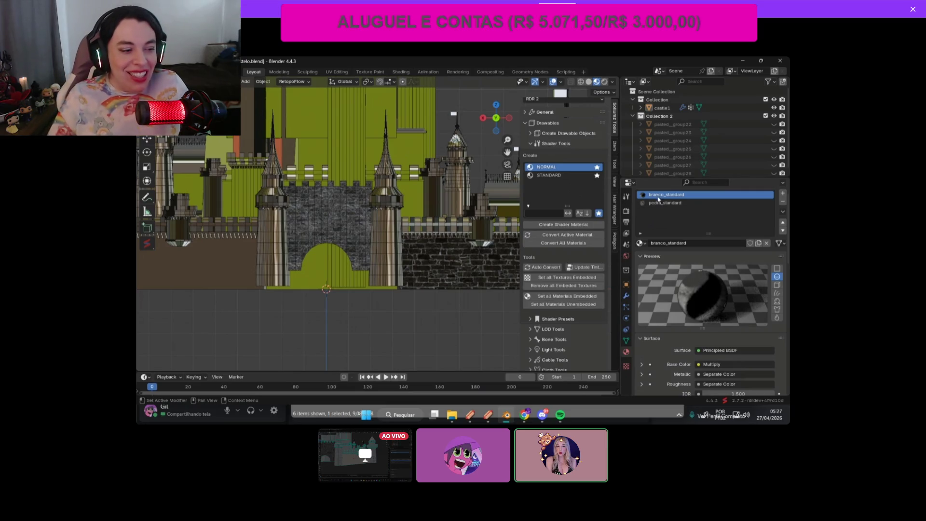
{"action": "scroll", "coordinate": [656, 219], "scroll_direction": "up", "scroll_amount": 2}
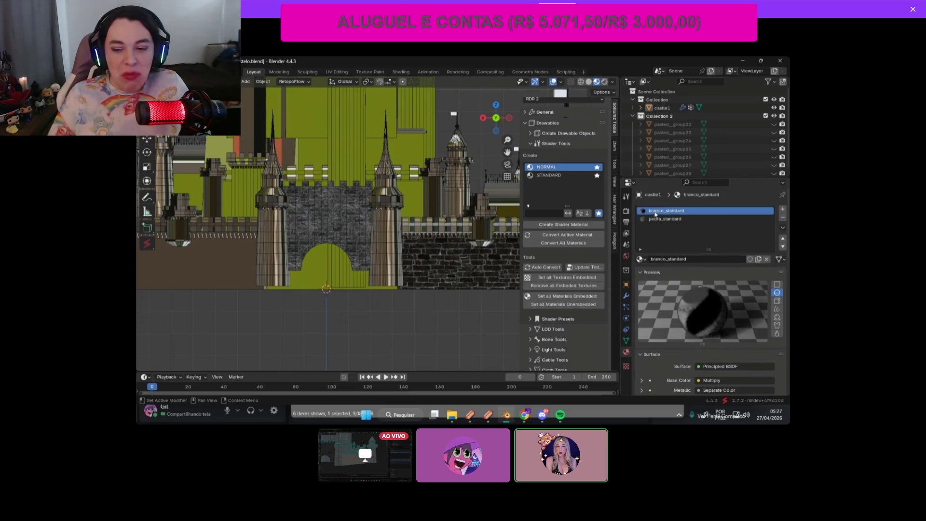
{"action": "middle_click_drag", "start_coordinate": [486, 294], "coordinate": [453, 121]}
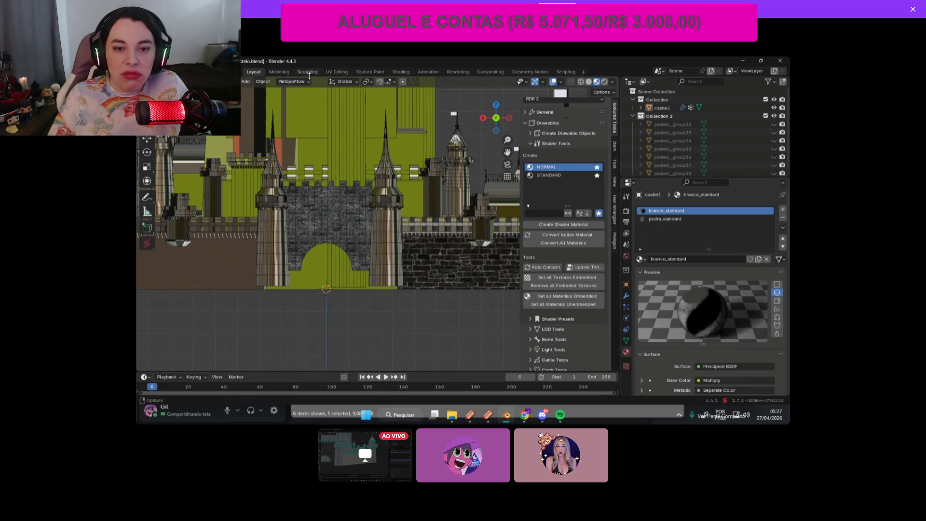
Step: Back in Shading, reposition two nodes and add an empty third material slot
{"action": "left_click", "coordinate": [409, 74]}
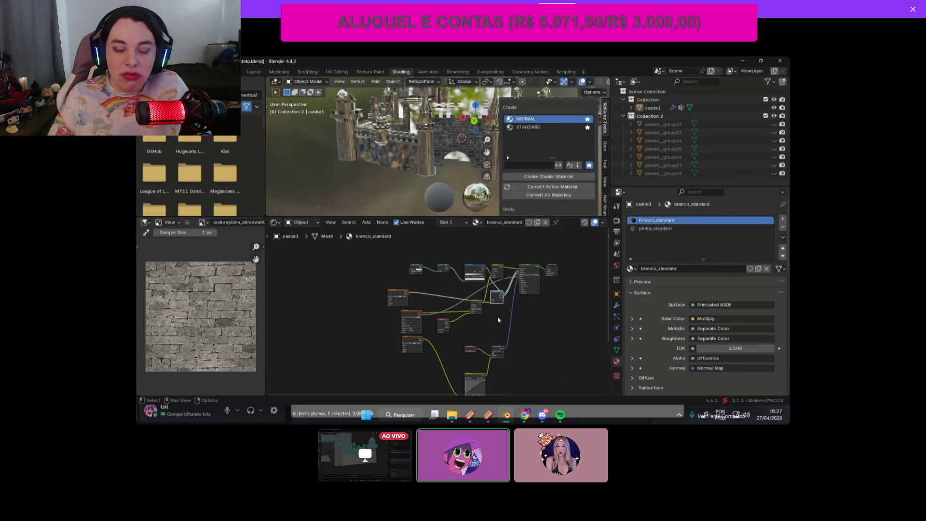
{"action": "mouse_move", "coordinate": [534, 290]}
{"action": "left_mouse_down"}
{"action": "mouse_move", "coordinate": [465, 263]}
{"action": "mouse_move", "coordinate": [445, 285]}
{"action": "left_mouse_up"}
{"action": "mouse_move", "coordinate": [362, 275]}
{"action": "left_mouse_down"}
{"action": "mouse_move", "coordinate": [409, 274]}
{"action": "mouse_move", "coordinate": [576, 393]}
{"action": "left_mouse_up"}
{"action": "scroll", "coordinate": [466, 309], "scroll_direction": "down", "scroll_amount": 3}
{"action": "left_click", "coordinate": [783, 219]}
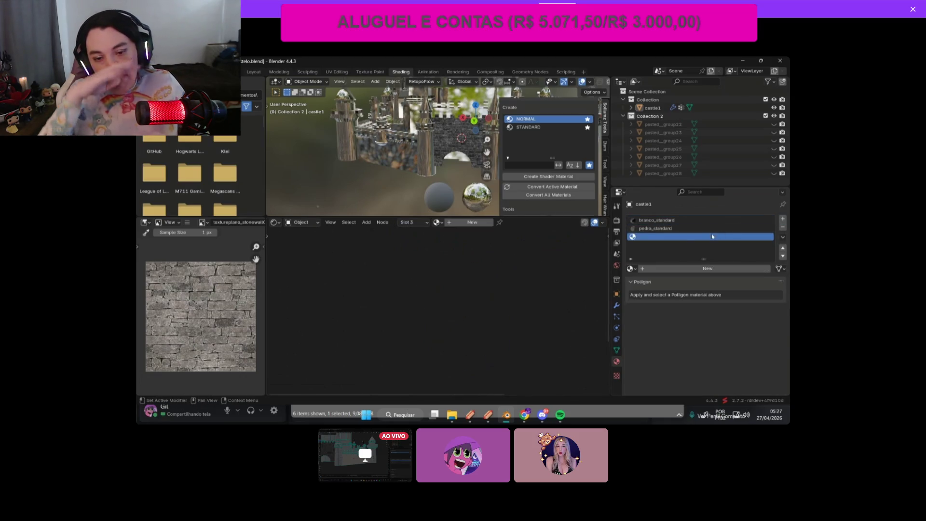
Step: Create a new material in the empty third slot and name it branco.001
{"action": "left_click", "coordinate": [721, 268]}
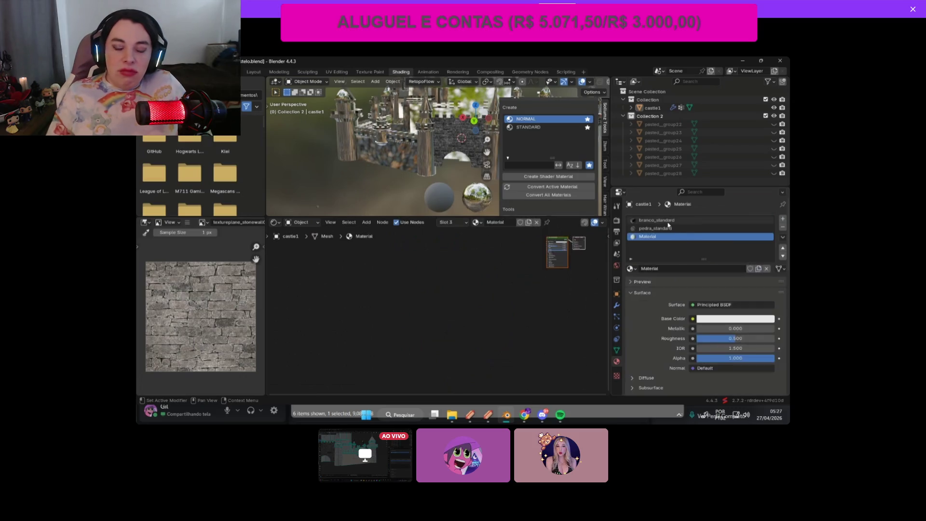
{"action": "left_click", "coordinate": [724, 228]}
{"action": "scroll", "coordinate": [741, 237], "scroll_direction": "down", "scroll_amount": 1}
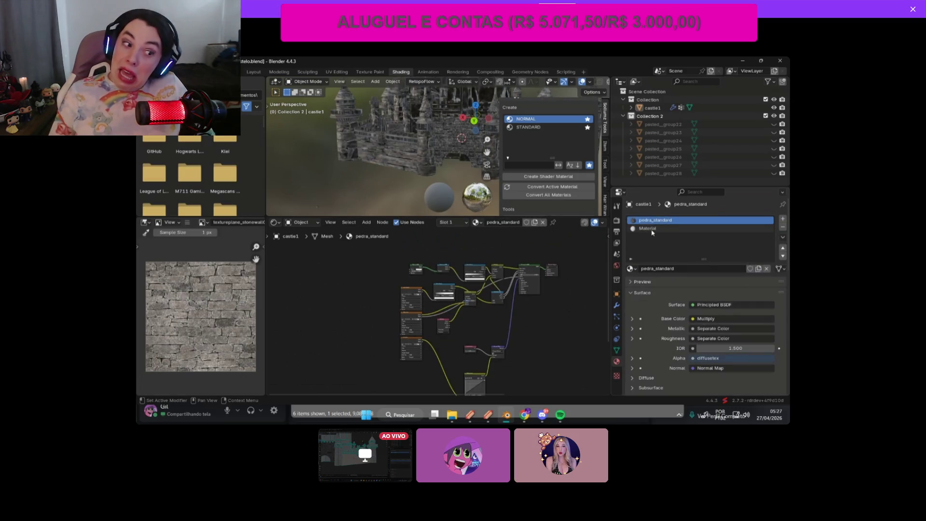
{"action": "double_click", "coordinate": [650, 228]}
{"action": "type", "text": "tra"}
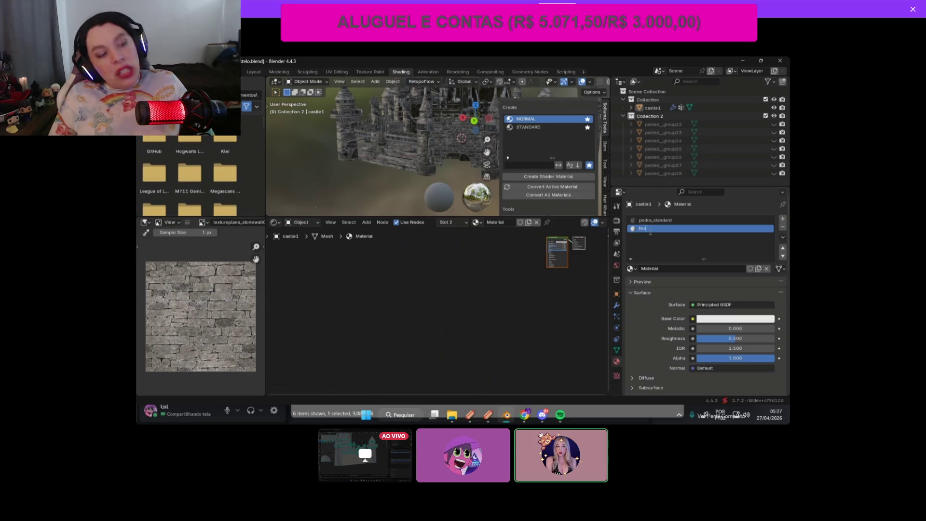
{"action": "key", "text": "Return"}
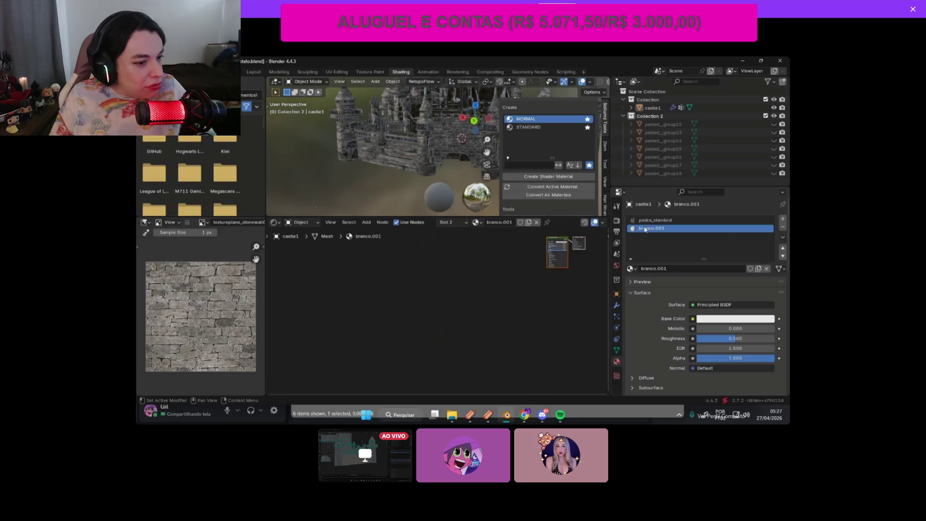
Step: With branco.001 active, choose STANDARD as the Sollumz shader type to create
{"action": "left_click", "coordinate": [562, 190]}
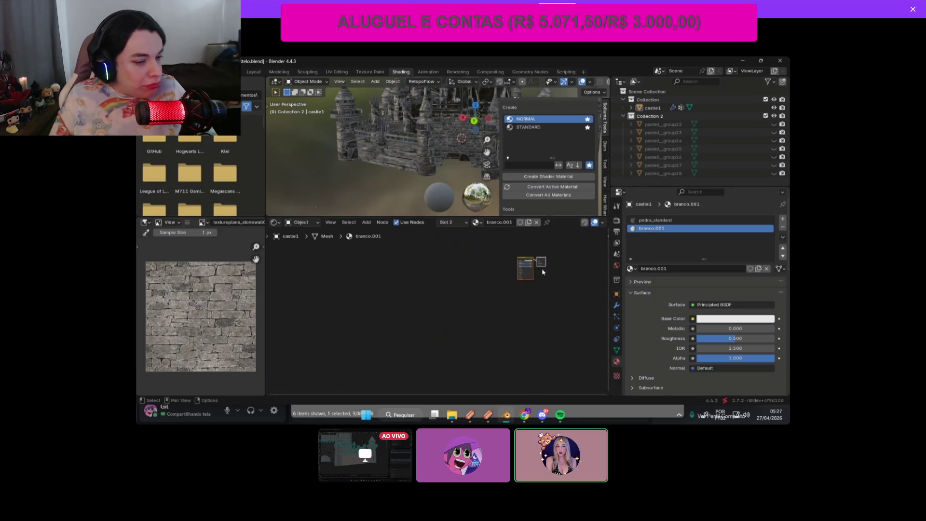
{"action": "scroll", "coordinate": [568, 275], "scroll_direction": "up", "scroll_amount": 2}
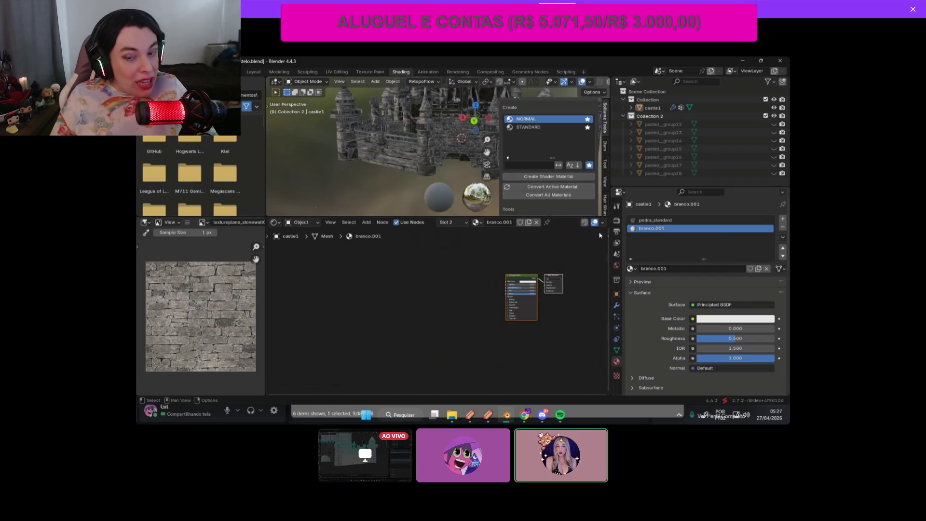
{"action": "left_click", "coordinate": [655, 221]}
{"action": "left_click", "coordinate": [655, 230]}
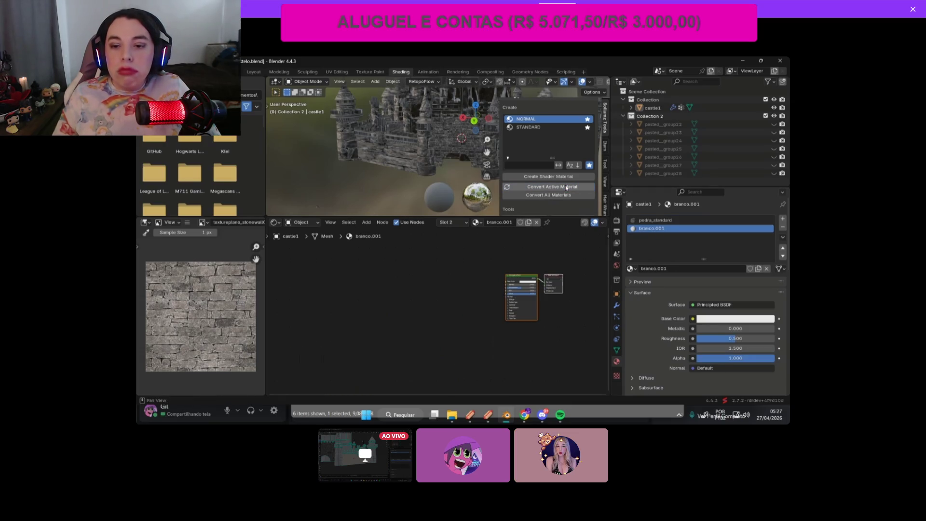
{"action": "left_click", "coordinate": [534, 127]}
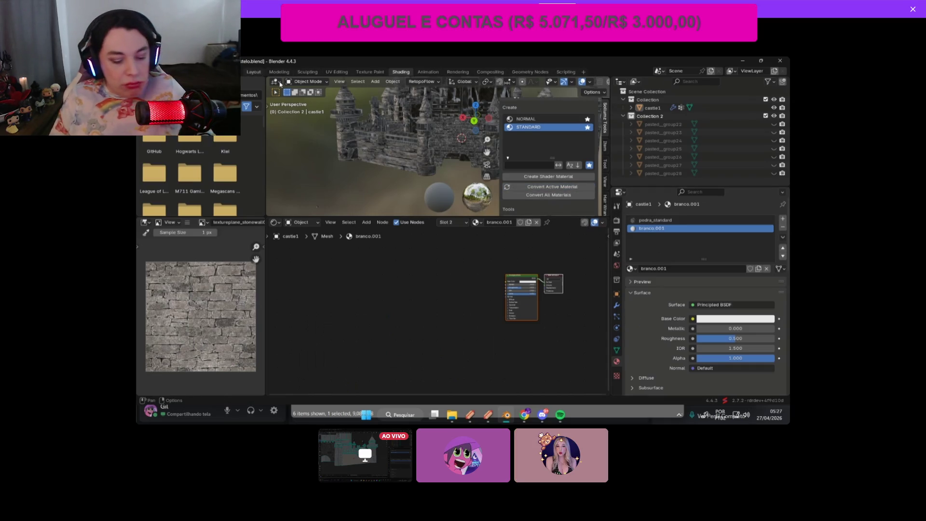
Step: Switch to the Layout workspace and move over to the OBS window
{"action": "left_click", "coordinate": [254, 72]}
{"action": "key", "text": "alt+Tab"}
{"action": "key", "text": "Tab"}
{"action": "key", "text": "Tab"}
{"action": "key", "text": "Tab"}
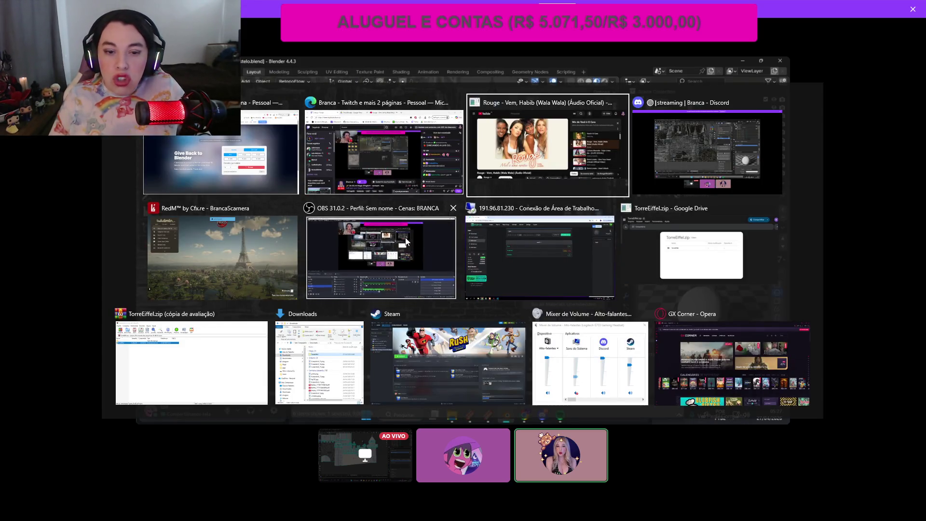
Step: Hide the Snap webcam source in OBS, then show it again
{"action": "scroll", "coordinate": [288, 415], "scroll_direction": "up", "scroll_amount": 5}
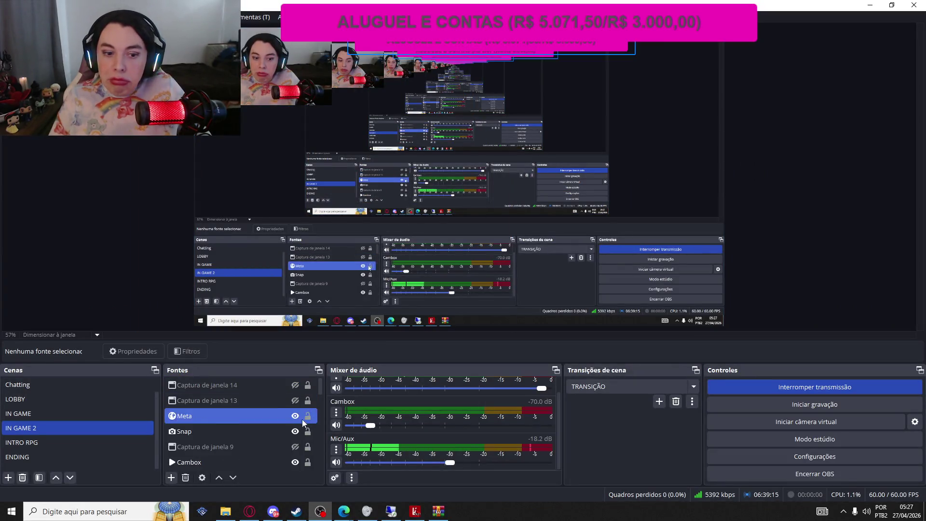
{"action": "left_click", "coordinate": [295, 432]}
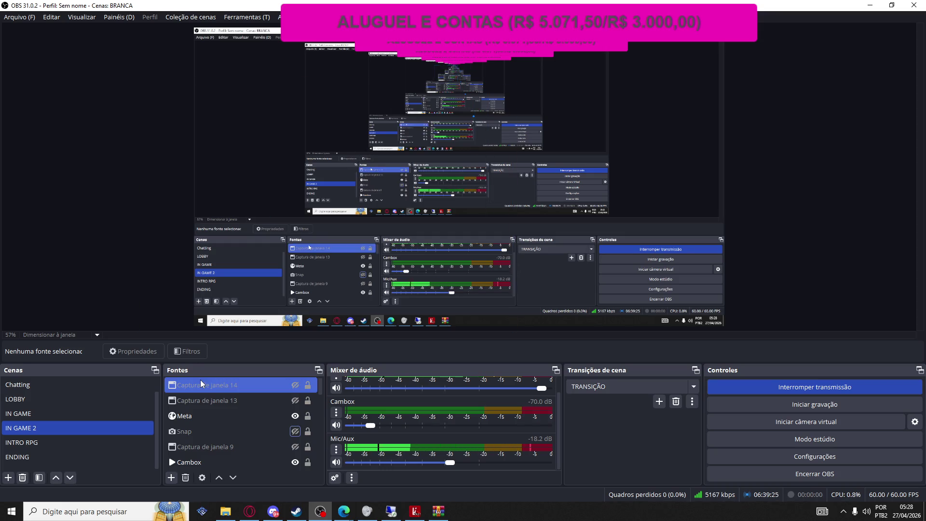
{"action": "left_click", "coordinate": [295, 431]}
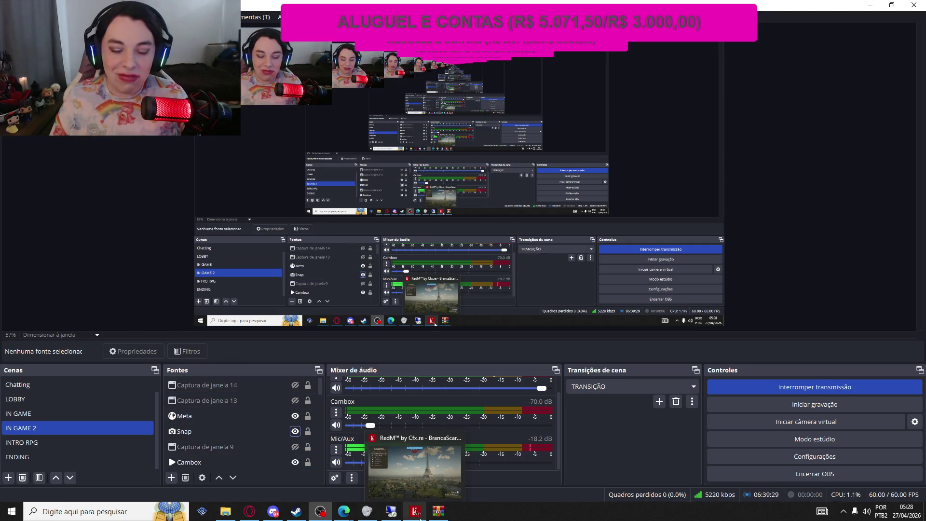
Step: Bring the Discord window showing the Blender stream to the front from the taskbar
{"action": "mouse_move", "coordinate": [393, 516]}
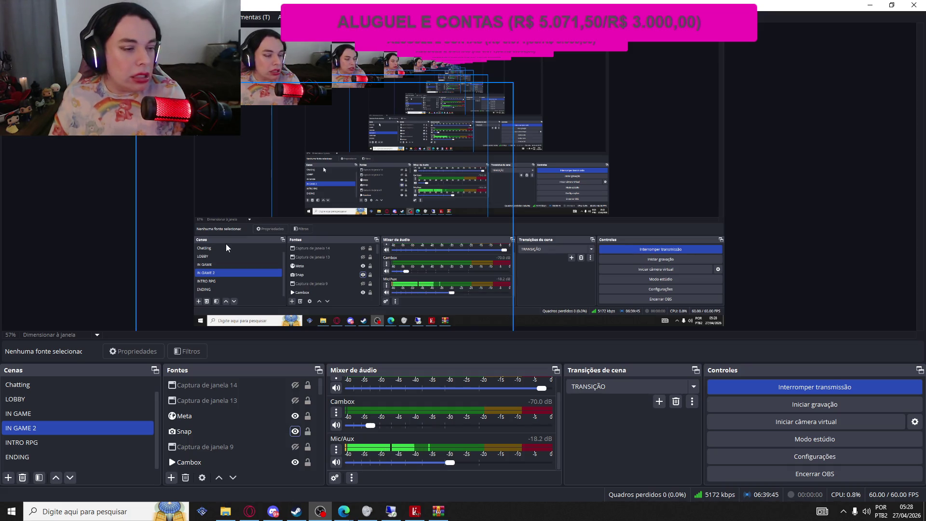
{"action": "mouse_move", "coordinate": [270, 516]}
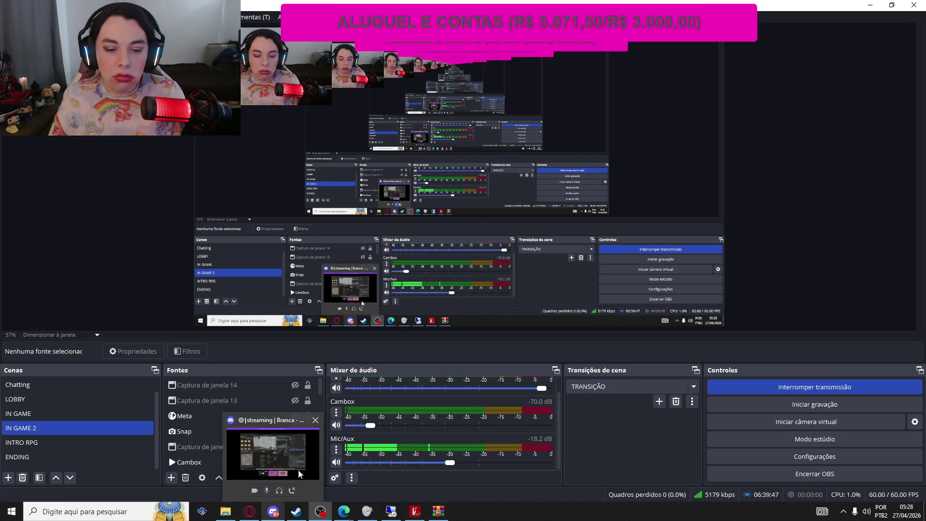
{"action": "left_click", "coordinate": [293, 475]}
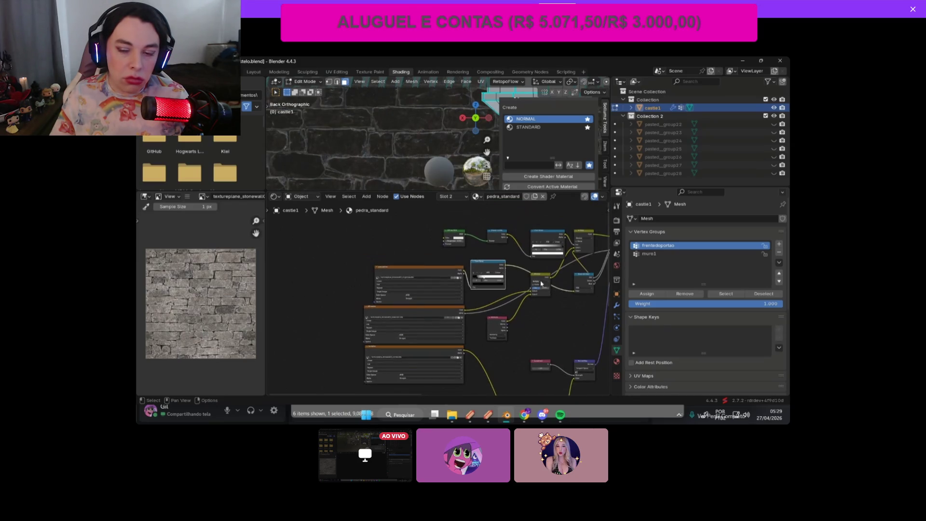
Step: Enlarge the 3D view over the node tree and frame the tower and arched gate
{"action": "left_click", "coordinate": [541, 284], "text": "ctrl+shift"}
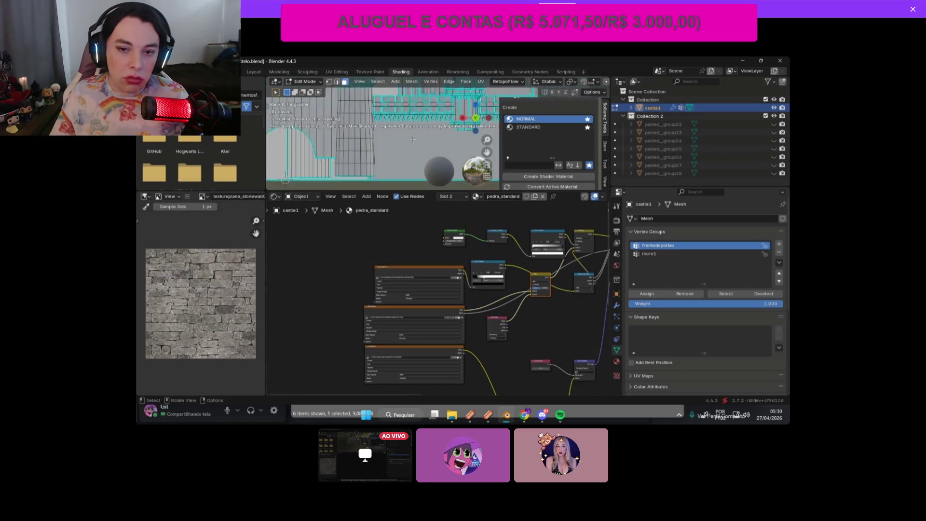
{"action": "scroll", "coordinate": [435, 81], "scroll_direction": "down", "scroll_amount": 5}
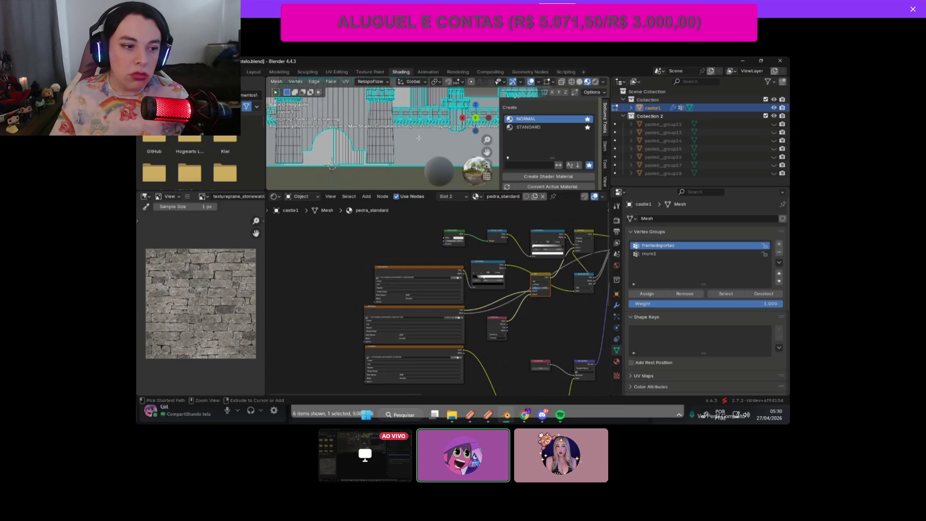
{"action": "scroll", "coordinate": [390, 240], "scroll_direction": "up", "scroll_amount": 2}
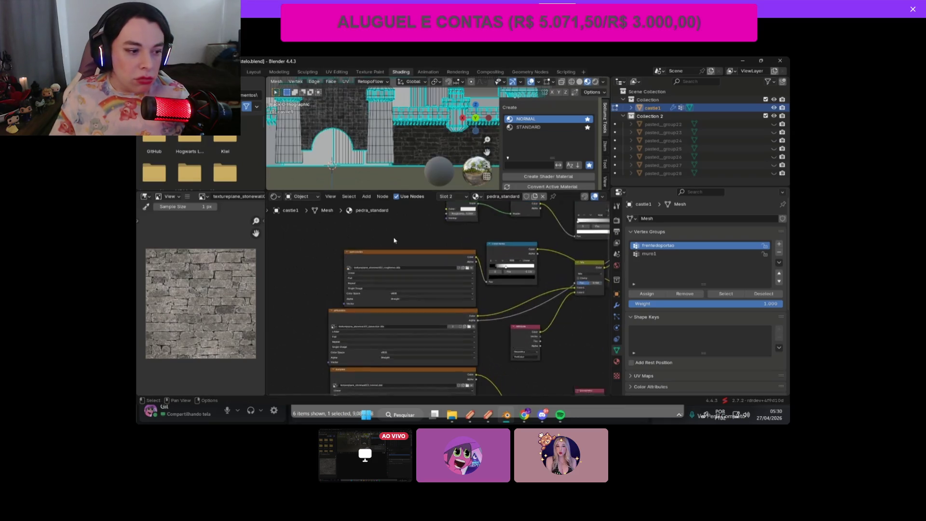
{"action": "scroll", "coordinate": [483, 171], "scroll_direction": "up", "scroll_amount": 5}
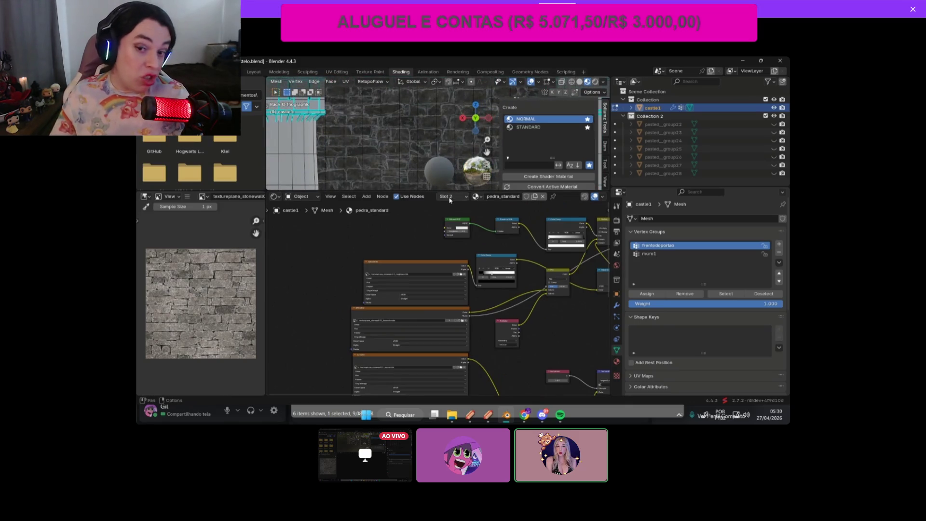
{"action": "left_click_drag", "start_coordinate": [450, 192], "coordinate": [463, 293]}
{"action": "left_click_drag", "start_coordinate": [483, 158], "coordinate": [462, 206]}
{"action": "scroll", "coordinate": [462, 205], "scroll_direction": "down", "scroll_amount": 2}
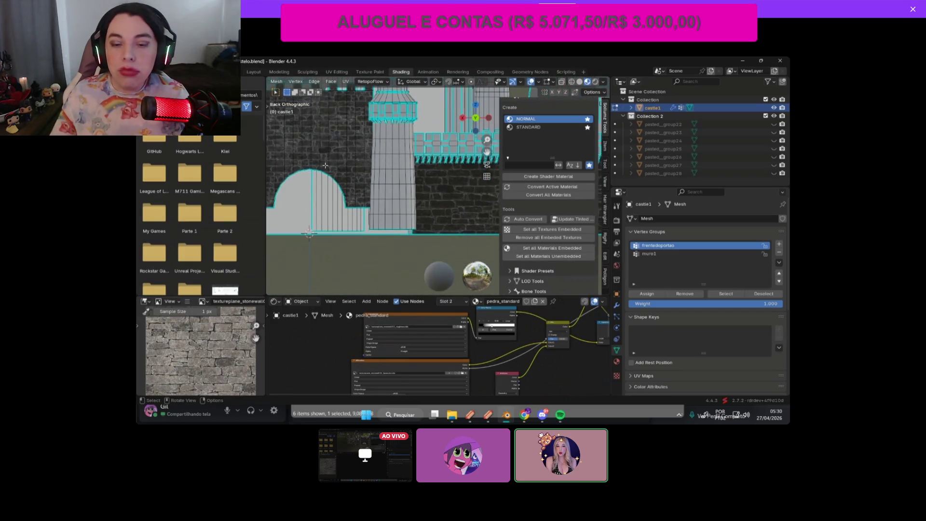
Step: Select the muro1 wall faces and view the grey roughness texture in the node tree
{"action": "left_click", "coordinate": [652, 256]}
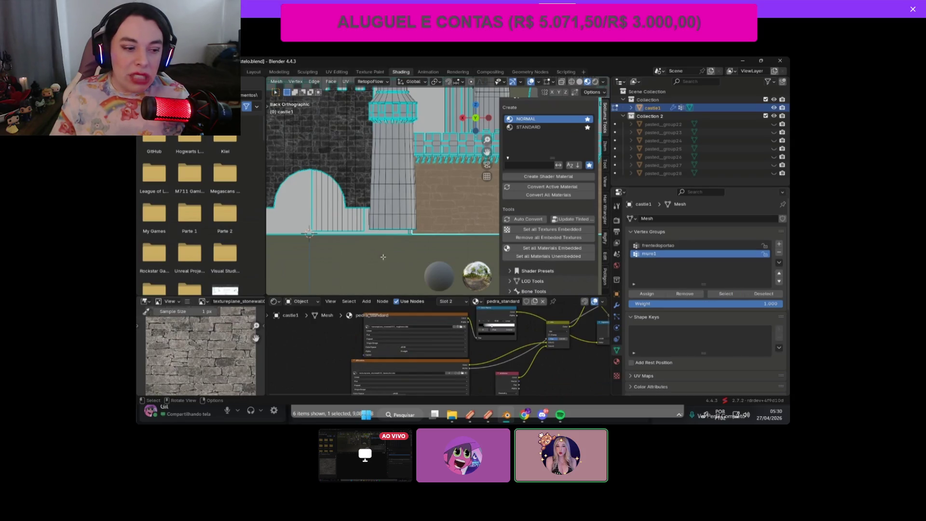
{"action": "left_click", "coordinate": [718, 299]}
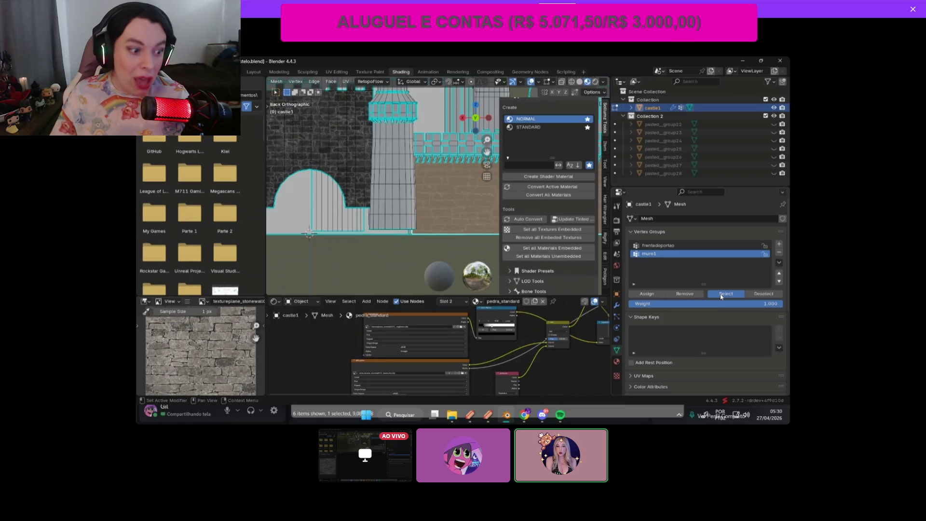
{"action": "scroll", "coordinate": [719, 294], "scroll_direction": "down", "scroll_amount": 3}
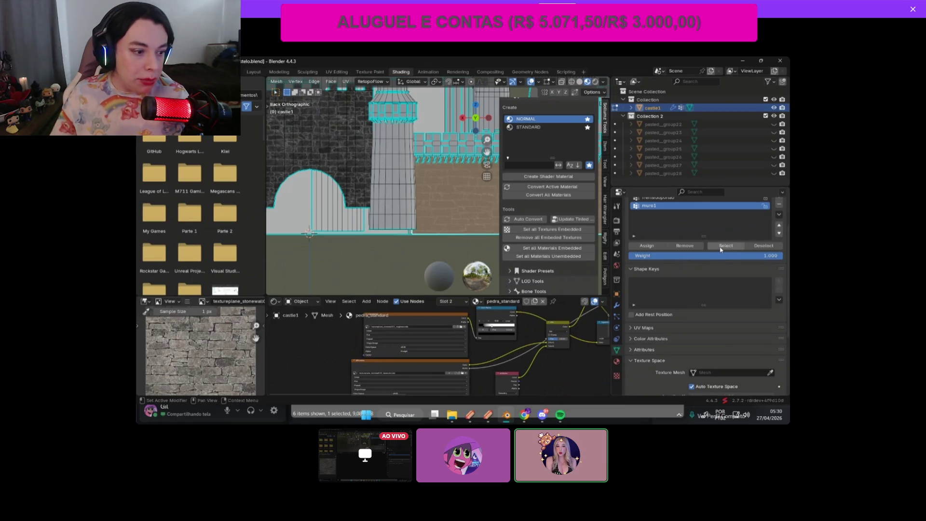
{"action": "middle_click_drag", "start_coordinate": [454, 366], "coordinate": [453, 347]}
{"action": "left_click_drag", "start_coordinate": [449, 347], "coordinate": [460, 337]}
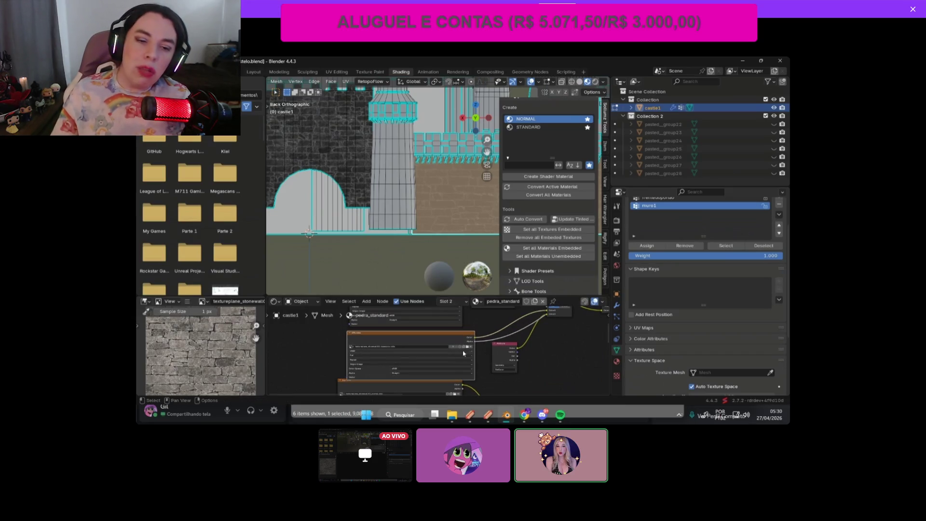
{"action": "scroll", "coordinate": [413, 345], "scroll_direction": "down", "scroll_amount": 3}
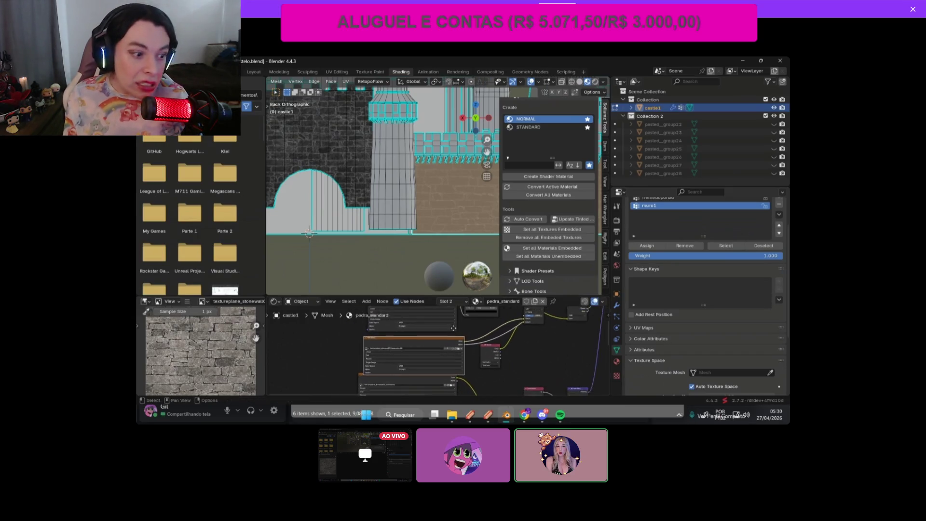
{"action": "left_click", "coordinate": [443, 343]}
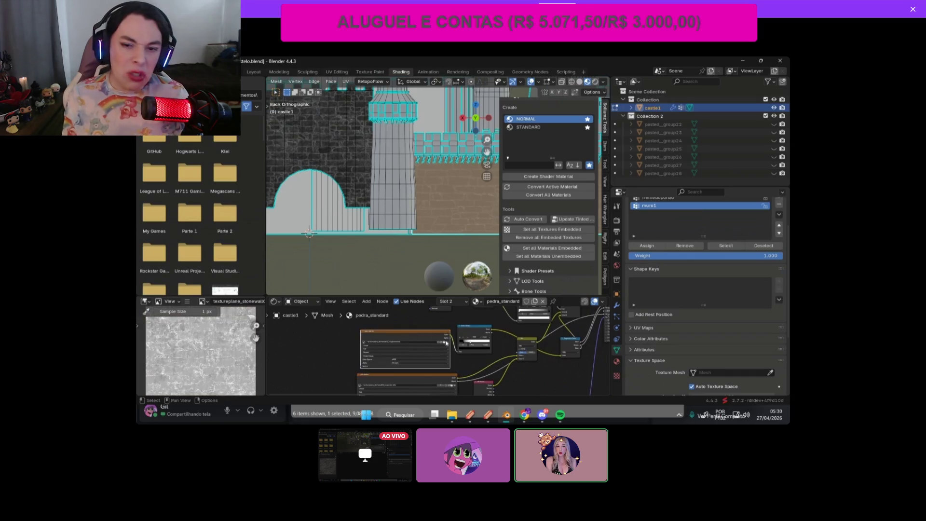
Step: Select the frentedoportao gate-front faces, deselect them, and orbit out to see the whole castle
{"action": "left_click", "coordinate": [665, 198]}
{"action": "left_click", "coordinate": [726, 246]}
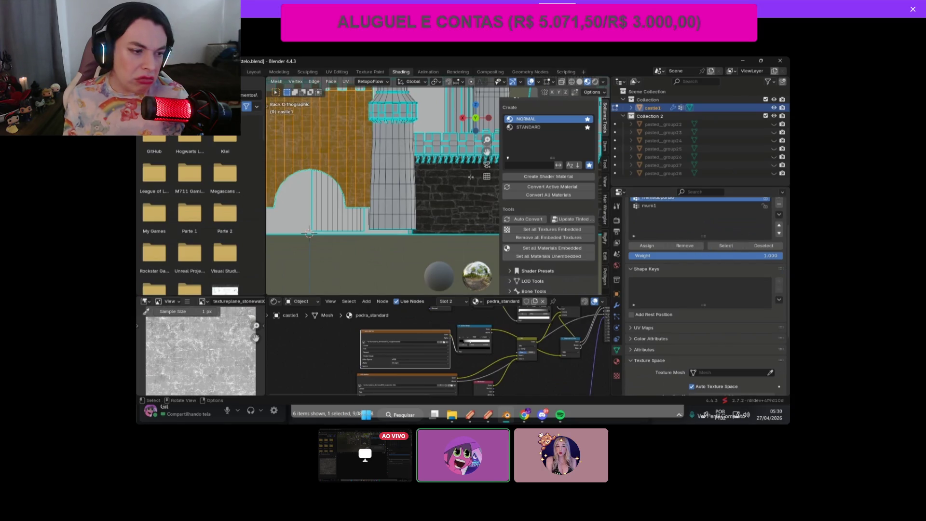
{"action": "left_click_drag", "start_coordinate": [488, 152], "coordinate": [533, 181]}
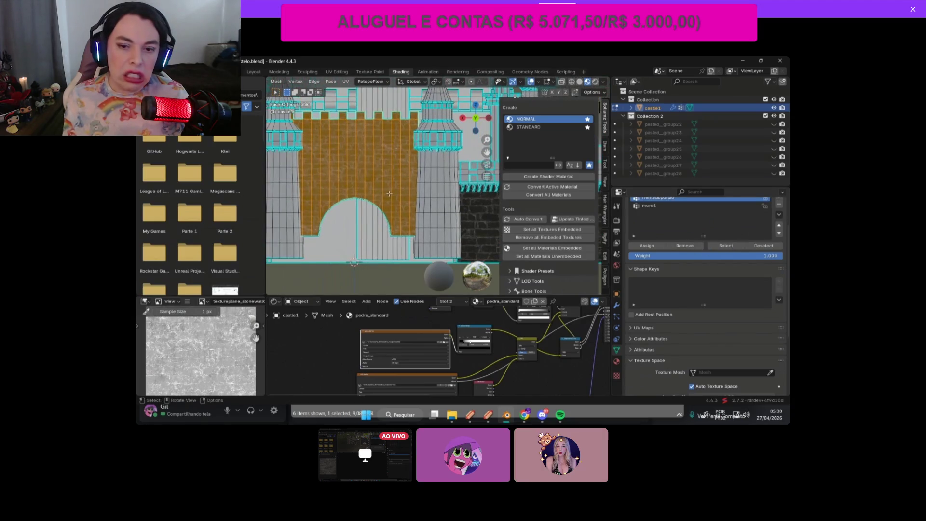
{"action": "left_click", "coordinate": [369, 276]}
{"action": "left_click_drag", "start_coordinate": [468, 137], "coordinate": [464, 148]}
{"action": "mouse_move", "coordinate": [464, 148]}
{"action": "middle_mouse_down"}
{"action": "mouse_move", "coordinate": [434, 205]}
{"action": "mouse_move", "coordinate": [323, 235]}
{"action": "mouse_move", "coordinate": [450, 183]}
{"action": "middle_mouse_up"}
Step: Drag a Color Ramp stop to brighten the wall's stone texture
{"action": "scroll", "coordinate": [450, 183], "scroll_direction": "up", "scroll_amount": 4}
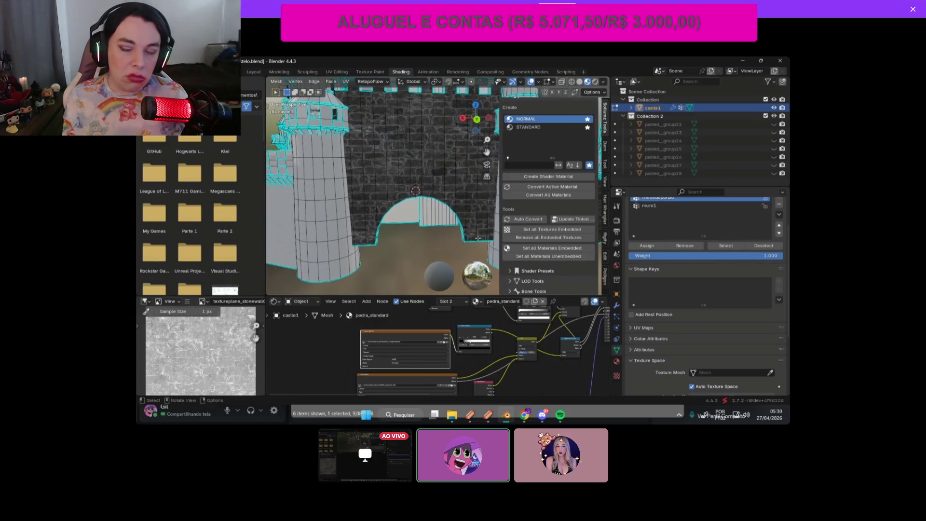
{"action": "scroll", "coordinate": [487, 339], "scroll_direction": "up", "scroll_amount": 2}
{"action": "mouse_move", "coordinate": [482, 337]}
{"action": "left_mouse_down"}
{"action": "mouse_move", "coordinate": [502, 339]}
{"action": "mouse_move", "coordinate": [488, 337]}
{"action": "left_mouse_up"}
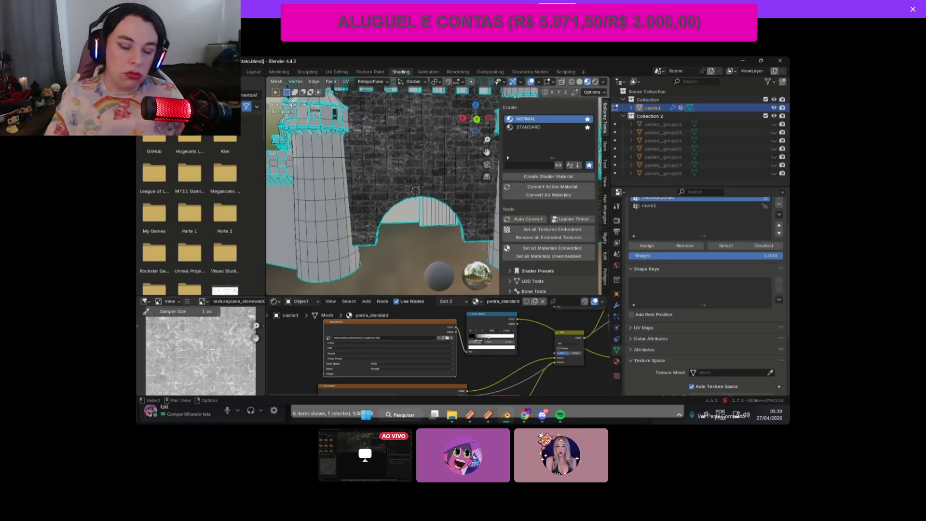
Step: Cancel an accidental node move and slide the Color Ramp's black stop to the right
{"action": "key", "text": "g"}
{"action": "key", "text": "Escape"}
{"action": "left_click", "coordinate": [476, 339]}
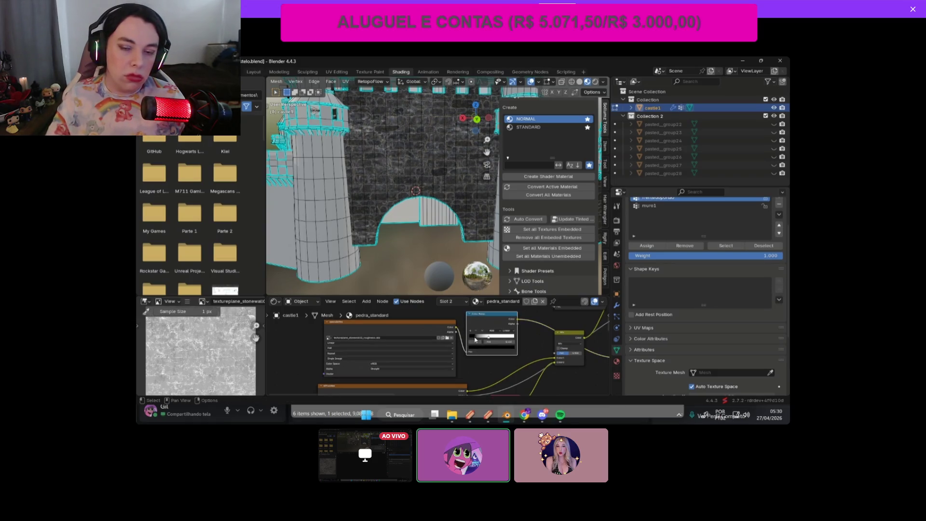
{"action": "left_click_drag", "start_coordinate": [472, 340], "coordinate": [477, 335]}
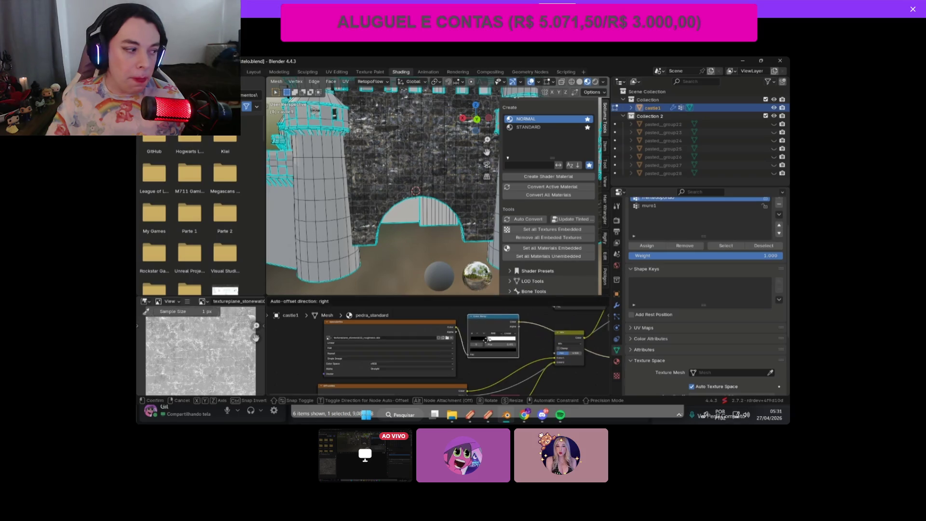
{"action": "scroll", "coordinate": [510, 347], "scroll_direction": "up", "scroll_amount": 2}
{"action": "scroll", "coordinate": [510, 348], "scroll_direction": "up", "scroll_amount": 1}
Step: Return the black stop to position 0, pull the white stop inward, and unlink a Principled BSDF input
{"action": "mouse_move", "coordinate": [500, 335]}
{"action": "left_mouse_down"}
{"action": "mouse_move", "coordinate": [471, 338]}
{"action": "mouse_move", "coordinate": [549, 333]}
{"action": "left_mouse_up"}
{"action": "mouse_move", "coordinate": [472, 333]}
{"action": "left_mouse_down"}
{"action": "mouse_move", "coordinate": [543, 333]}
{"action": "mouse_move", "coordinate": [471, 334]}
{"action": "left_mouse_up"}
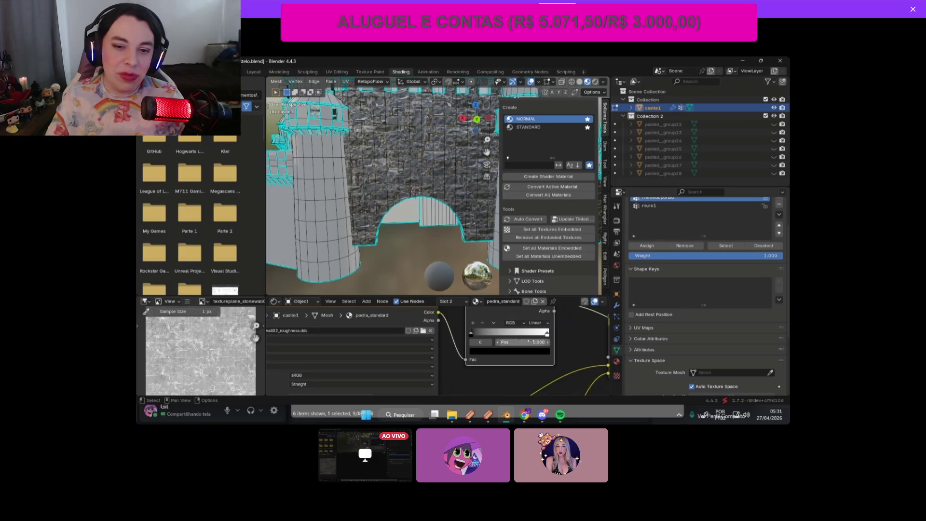
{"action": "mouse_move", "coordinate": [547, 333]}
{"action": "left_mouse_down"}
{"action": "mouse_move", "coordinate": [483, 335]}
{"action": "mouse_move", "coordinate": [572, 339]}
{"action": "left_mouse_up"}
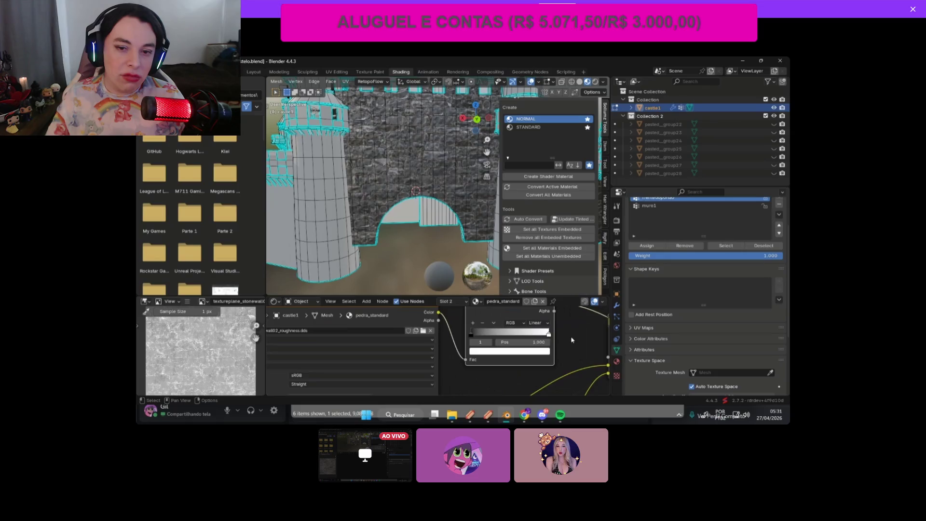
{"action": "scroll", "coordinate": [572, 340], "scroll_direction": "down", "scroll_amount": 6}
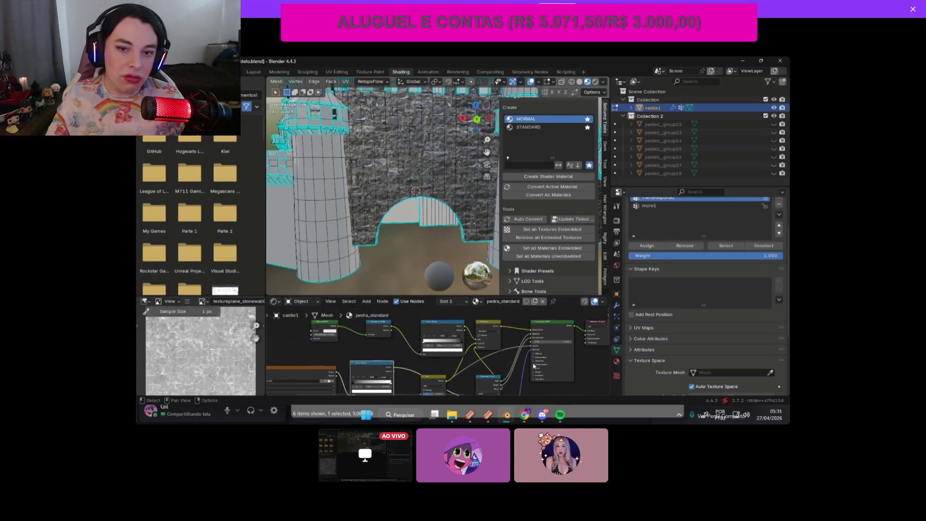
{"action": "left_click_drag", "start_coordinate": [530, 339], "coordinate": [520, 345]}
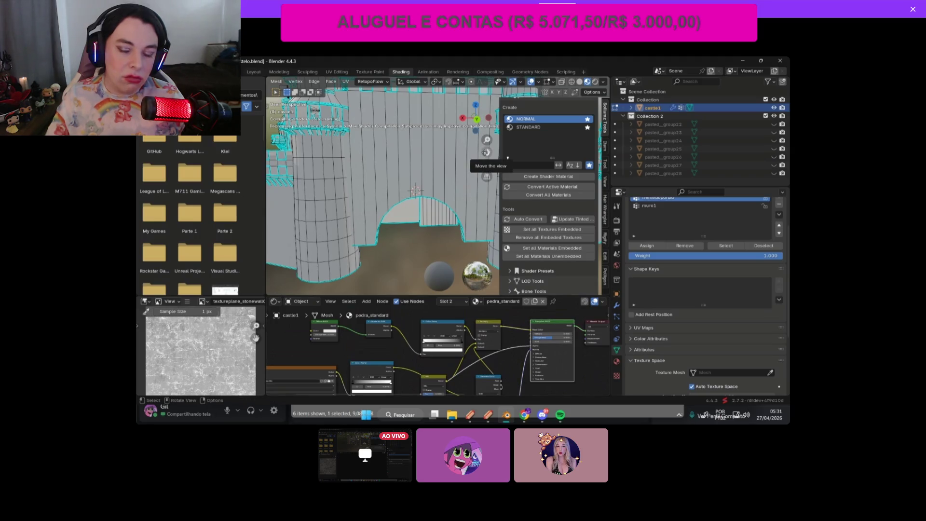
Step: Move the Separate Color node left and orbit in close on the stone wall
{"action": "left_click_drag", "start_coordinate": [486, 152], "coordinate": [493, 177]}
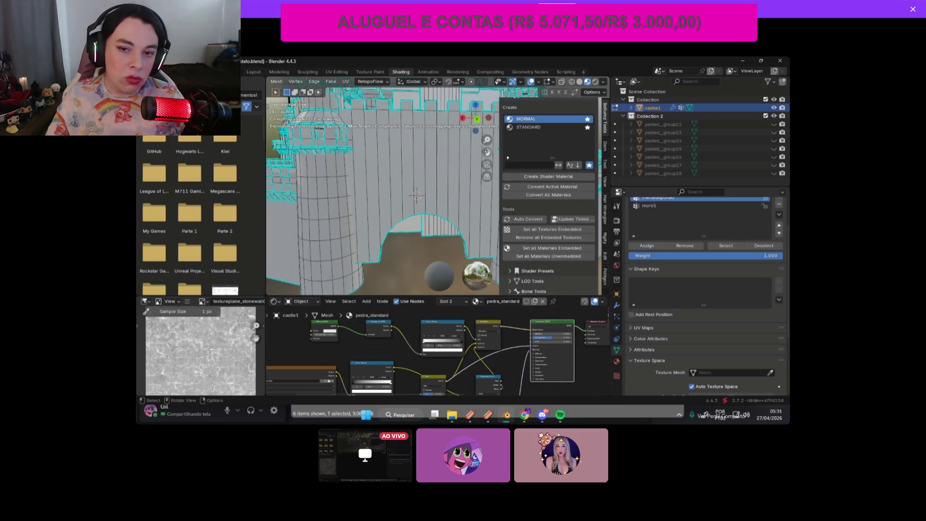
{"action": "scroll", "coordinate": [486, 151], "scroll_direction": "down", "scroll_amount": 4}
{"action": "scroll", "coordinate": [510, 322], "scroll_direction": "up", "scroll_amount": 2}
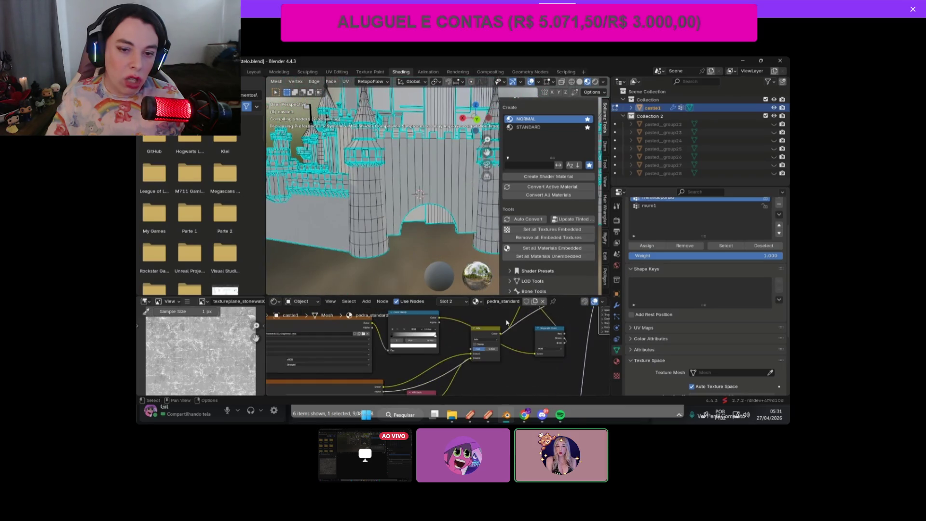
{"action": "scroll", "coordinate": [510, 322], "scroll_direction": "down", "scroll_amount": 2}
{"action": "left_click_drag", "start_coordinate": [515, 349], "coordinate": [508, 353]}
{"action": "scroll", "coordinate": [524, 338], "scroll_direction": "up", "scroll_amount": 2, "text": "shift"}
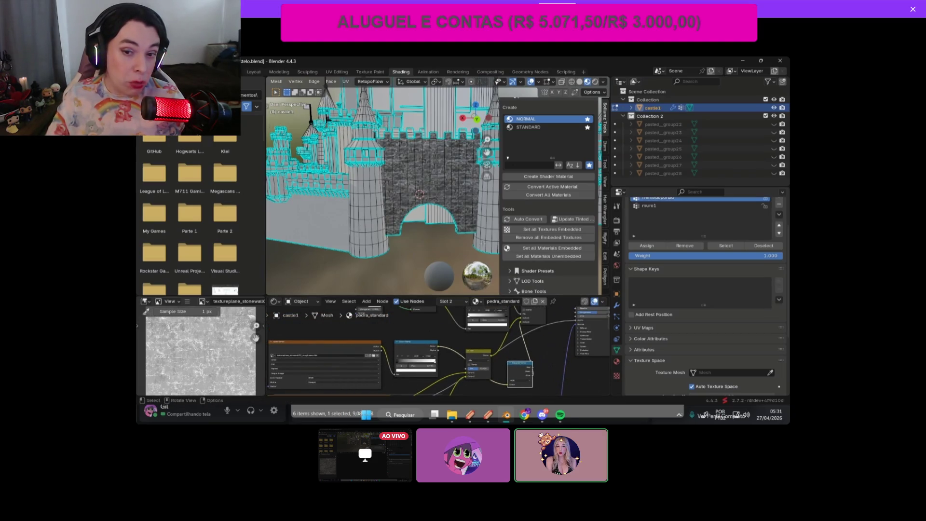
{"action": "scroll", "coordinate": [481, 249], "scroll_direction": "up", "scroll_amount": 4}
{"action": "mouse_move", "coordinate": [481, 249]}
{"action": "middle_mouse_down"}
{"action": "mouse_move", "coordinate": [463, 241]}
{"action": "mouse_move", "coordinate": [409, 92]}
{"action": "mouse_move", "coordinate": [425, 145]}
{"action": "middle_mouse_up"}
{"action": "scroll", "coordinate": [567, 328], "scroll_direction": "up", "scroll_amount": 3}
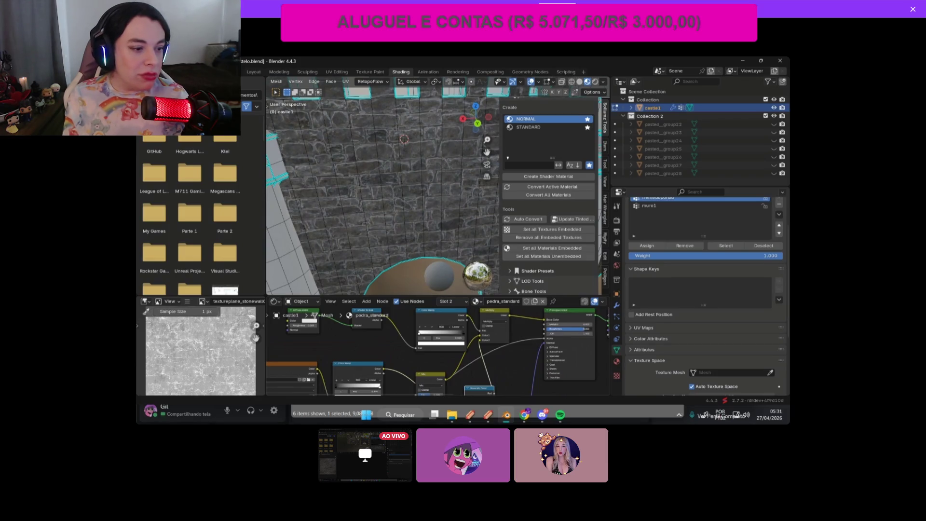
{"action": "middle_click_drag", "start_coordinate": [386, 193], "coordinate": [338, 169]}
{"action": "middle_click_drag", "start_coordinate": [313, 234], "coordinate": [434, 233]}
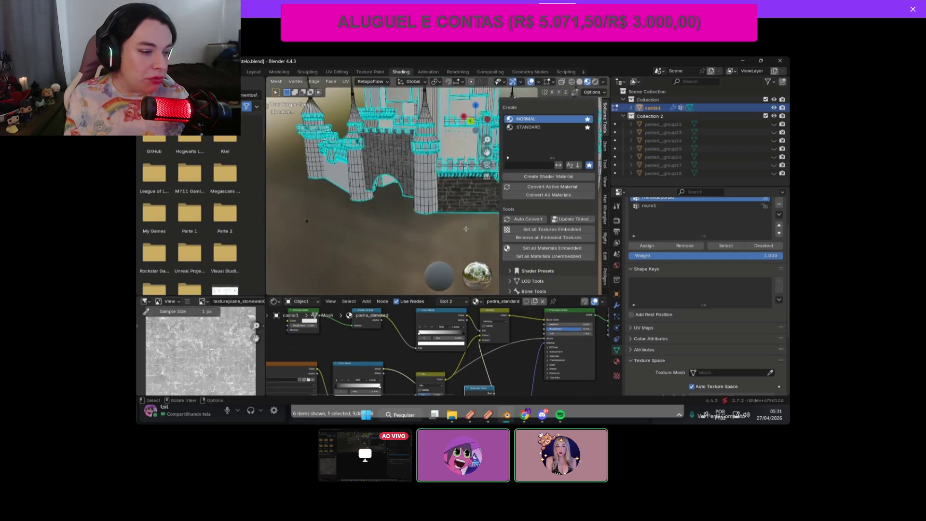
{"action": "scroll", "coordinate": [486, 232], "scroll_direction": "up", "scroll_amount": 5}
{"action": "middle_click_drag", "start_coordinate": [502, 242], "coordinate": [483, 235]}
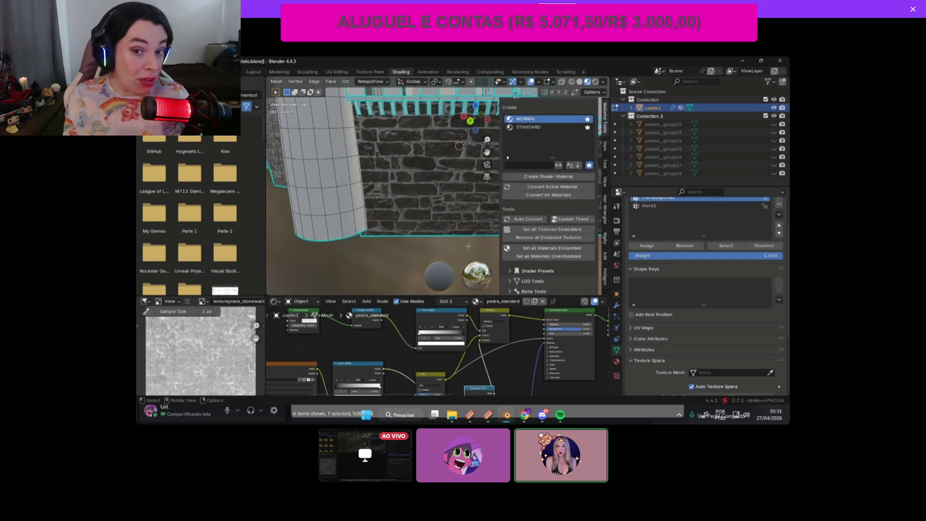
Step: Select the muro1 wall faces and undo back to the dark grey stone texture
{"action": "left_click", "coordinate": [661, 207]}
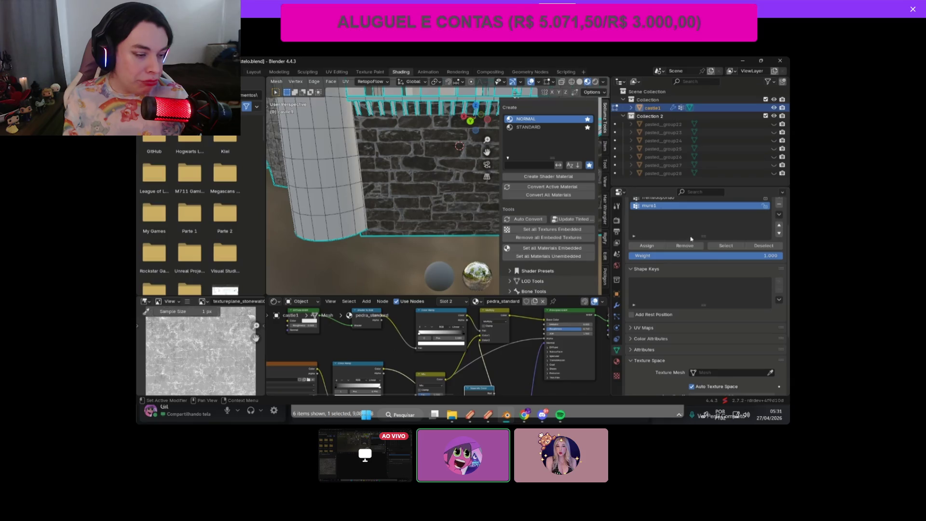
{"action": "left_click", "coordinate": [722, 246]}
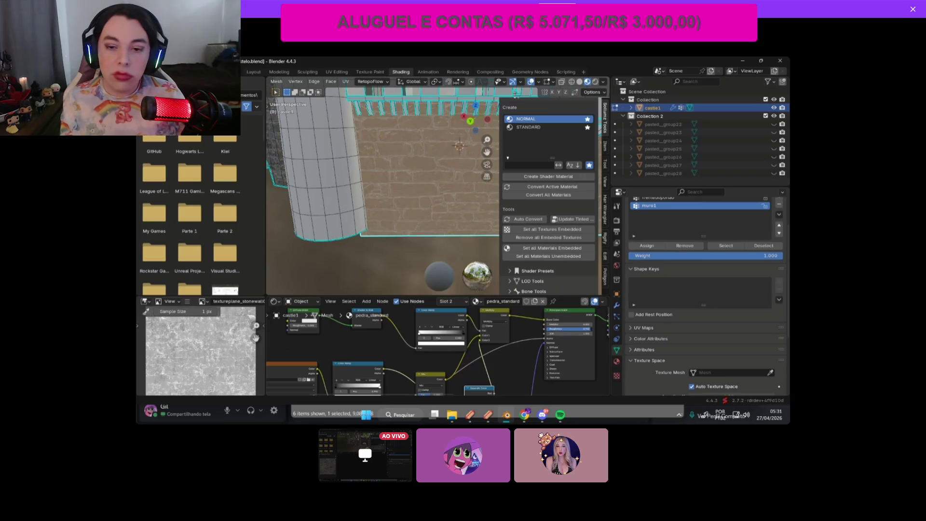
{"action": "key", "text": "ctrl+z"}
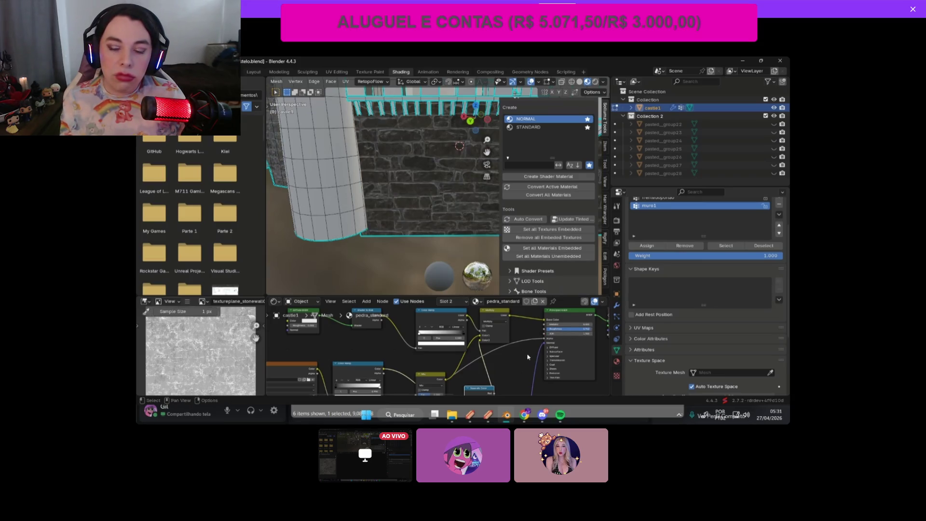
Step: Pan the node graph, narrow the side panel, and frame the castle front in the viewport
{"action": "scroll", "coordinate": [528, 357], "scroll_direction": "down", "scroll_amount": 3}
{"action": "middle_click_drag", "start_coordinate": [512, 358], "coordinate": [556, 329]}
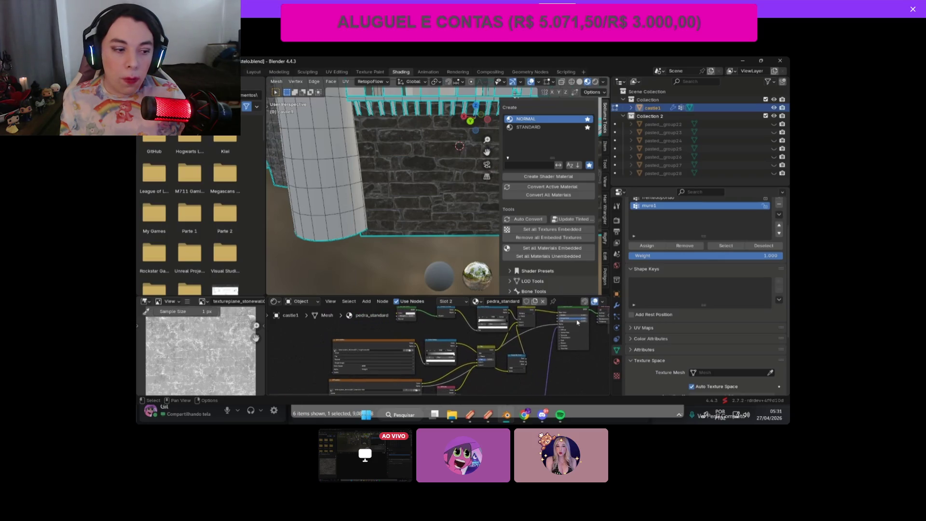
{"action": "middle_click_drag", "start_coordinate": [486, 374], "coordinate": [530, 361]}
{"action": "scroll", "coordinate": [468, 217], "scroll_direction": "down", "scroll_amount": 3}
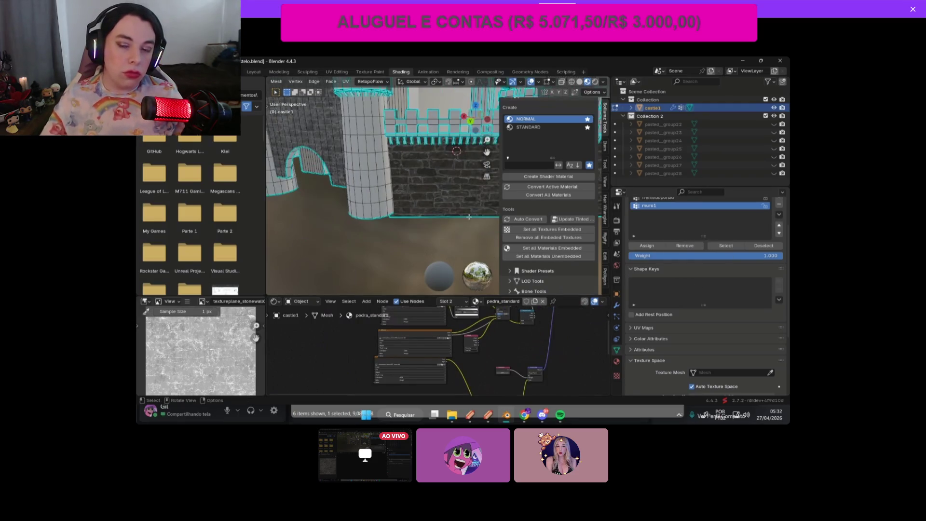
{"action": "scroll", "coordinate": [463, 180], "scroll_direction": "down", "scroll_amount": 6}
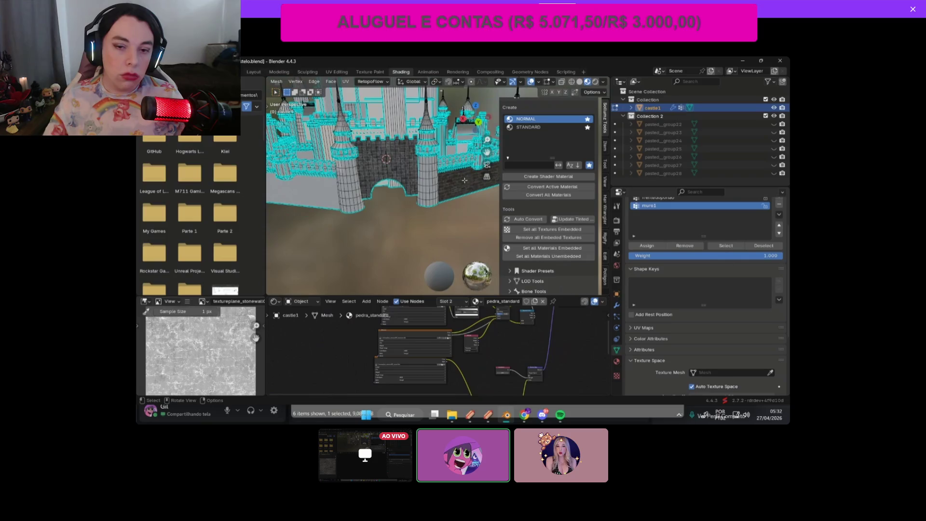
{"action": "mouse_move", "coordinate": [477, 119]}
{"action": "left_mouse_down"}
{"action": "mouse_move", "coordinate": [473, 128]}
{"action": "mouse_move", "coordinate": [481, 121]}
{"action": "left_mouse_up"}
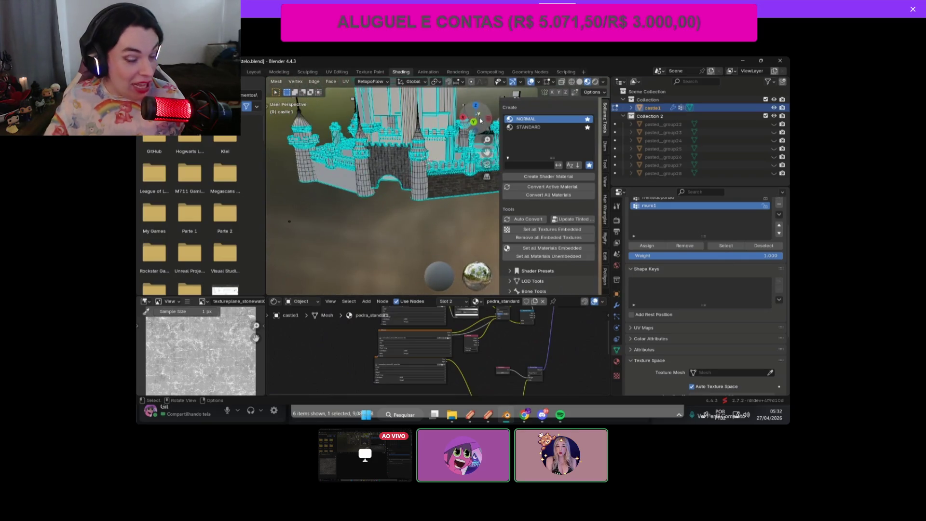
{"action": "scroll", "coordinate": [488, 147], "scroll_direction": "up", "scroll_amount": 8}
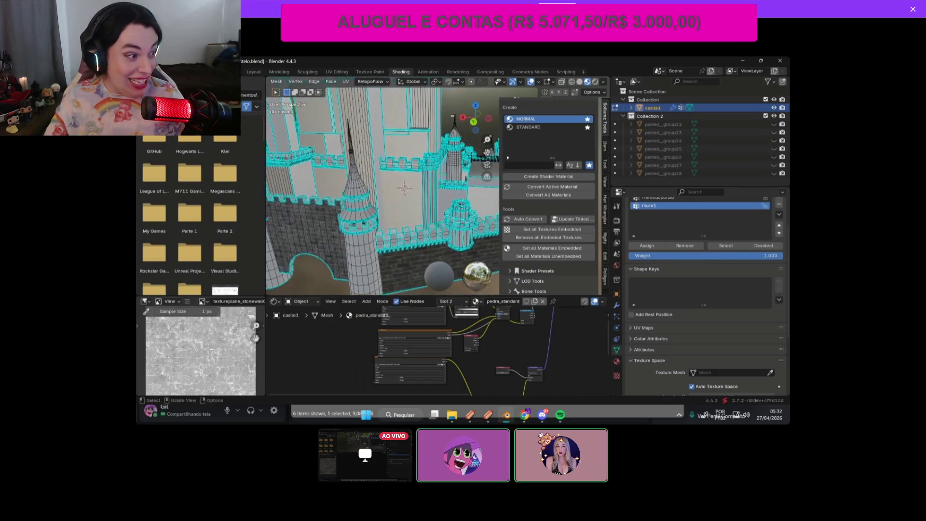
{"action": "left_click_drag", "start_coordinate": [500, 167], "coordinate": [559, 164]}
{"action": "left_click_drag", "start_coordinate": [540, 133], "coordinate": [526, 119]}
{"action": "mouse_move", "coordinate": [545, 151]}
{"action": "left_mouse_down"}
{"action": "mouse_move", "coordinate": [570, 158]}
{"action": "mouse_move", "coordinate": [506, 160]}
{"action": "left_mouse_up"}
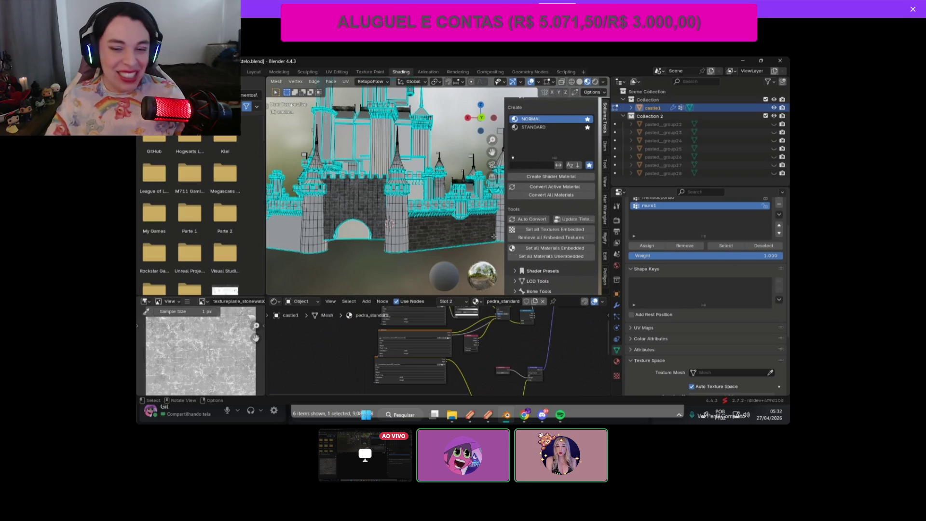
Step: Narrow the Sollumz side panel, orbit around the castle's stone walls, and scroll the panel toward RDR 2 Drawables
{"action": "scroll", "coordinate": [546, 148], "scroll_direction": "down", "scroll_amount": 1, "text": "ctrl"}
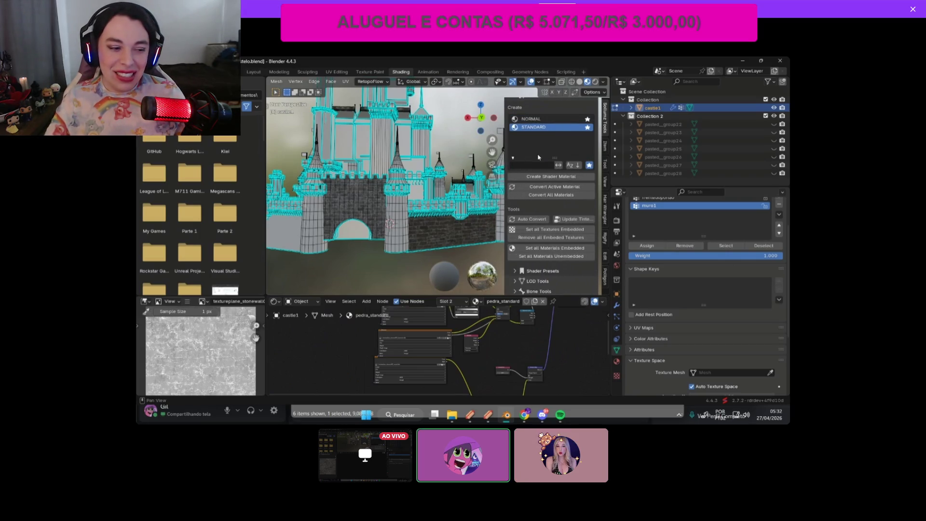
{"action": "mouse_move", "coordinate": [504, 147]}
{"action": "left_mouse_down"}
{"action": "mouse_move", "coordinate": [532, 149]}
{"action": "mouse_move", "coordinate": [510, 152]}
{"action": "left_mouse_up"}
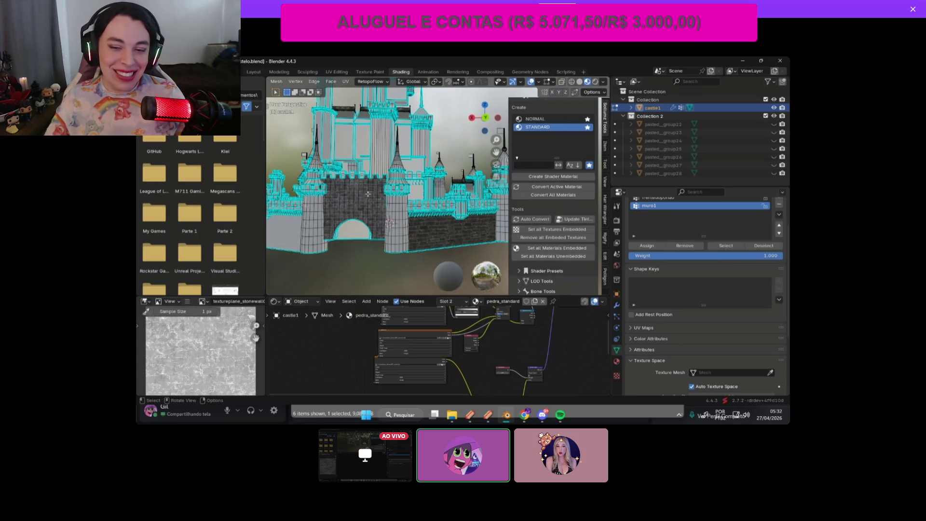
{"action": "mouse_move", "coordinate": [484, 117]}
{"action": "left_mouse_down"}
{"action": "mouse_move", "coordinate": [475, 119]}
{"action": "mouse_move", "coordinate": [480, 151]}
{"action": "left_mouse_up"}
{"action": "middle_click_drag", "start_coordinate": [480, 151], "coordinate": [502, 183]}
{"action": "scroll", "coordinate": [555, 202], "scroll_direction": "down", "scroll_amount": 3}
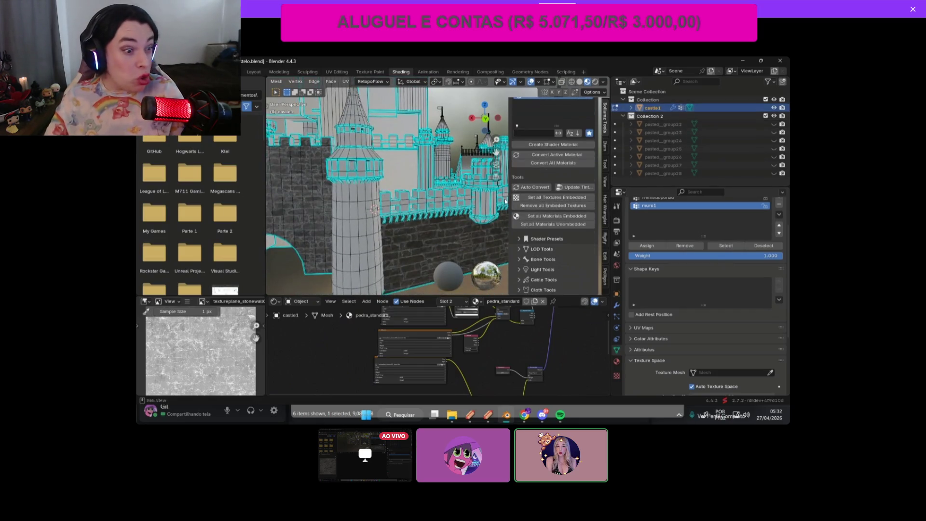
{"action": "scroll", "coordinate": [386, 193], "scroll_direction": "down", "scroll_amount": 5}
{"action": "middle_click_drag", "start_coordinate": [496, 152], "coordinate": [490, 174]}
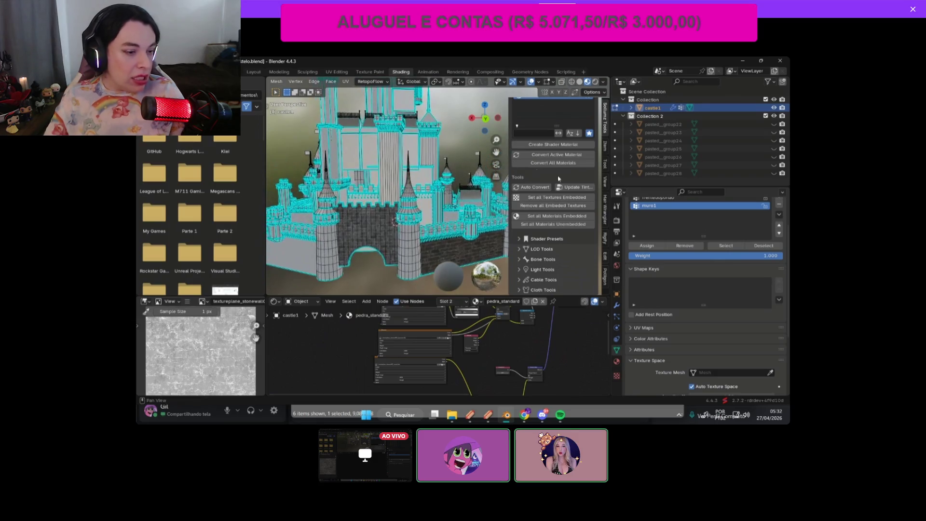
{"action": "scroll", "coordinate": [554, 217], "scroll_direction": "down", "scroll_amount": 1}
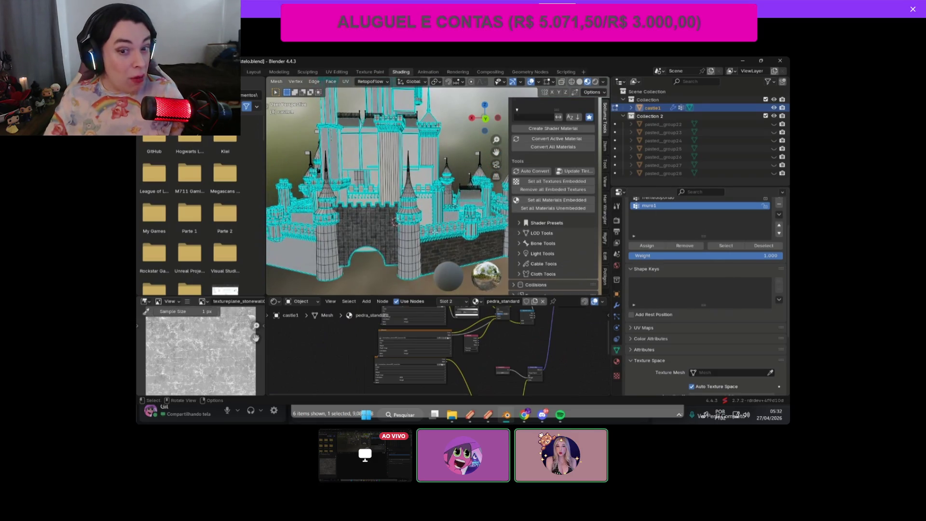
{"action": "scroll", "coordinate": [460, 226], "scroll_direction": "down", "scroll_amount": 5}
{"action": "scroll", "coordinate": [448, 263], "scroll_direction": "up", "scroll_amount": 5}
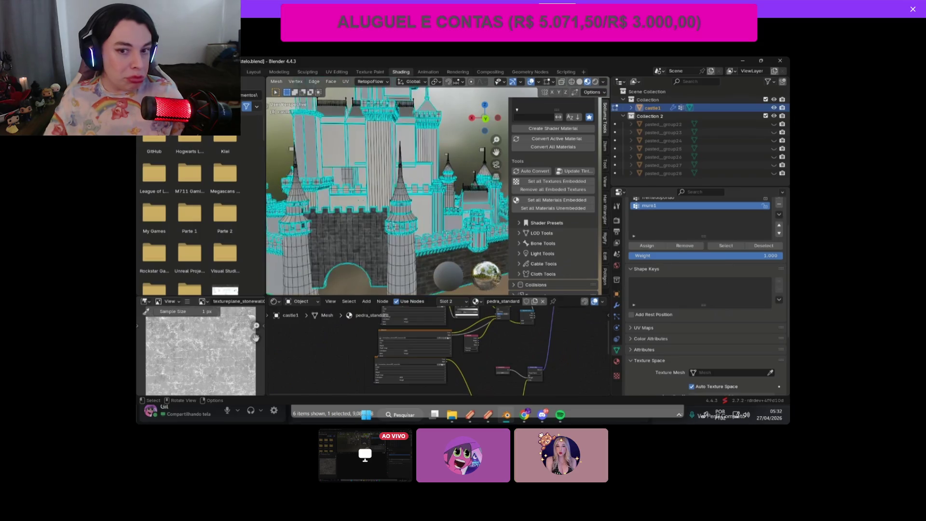
{"action": "scroll", "coordinate": [579, 188], "scroll_direction": "up", "scroll_amount": 7}
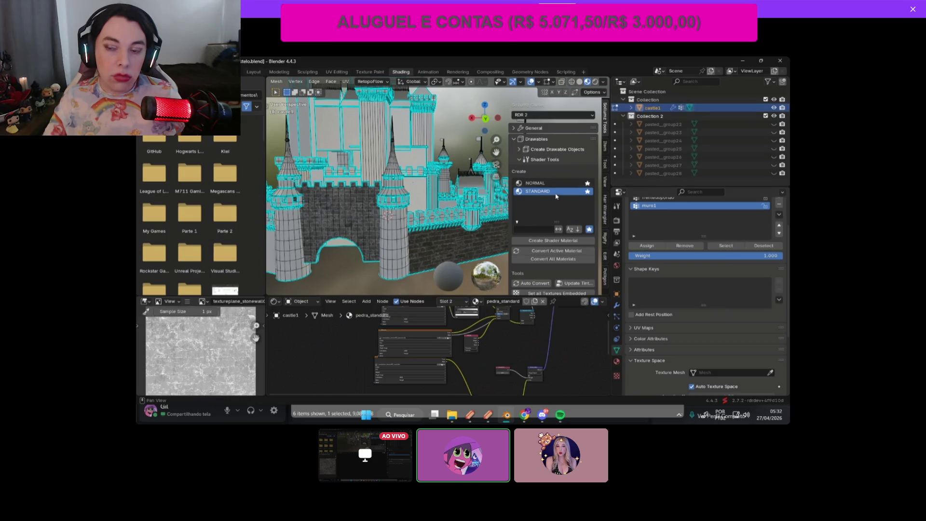
Step: Show the Sollumz drawable creation tools and widen the side panel so labels fit
{"action": "left_click", "coordinate": [523, 161]}
{"action": "left_click", "coordinate": [523, 149]}
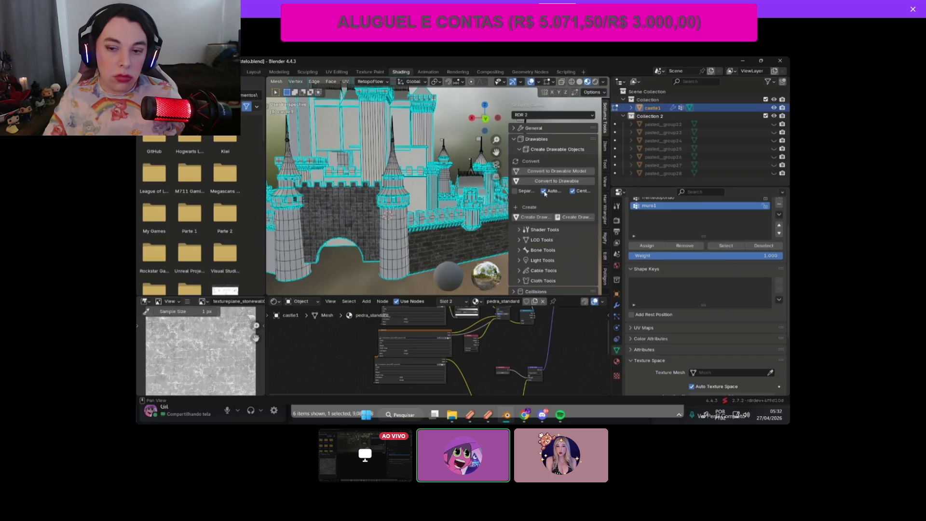
{"action": "left_click_drag", "start_coordinate": [510, 189], "coordinate": [426, 191]}
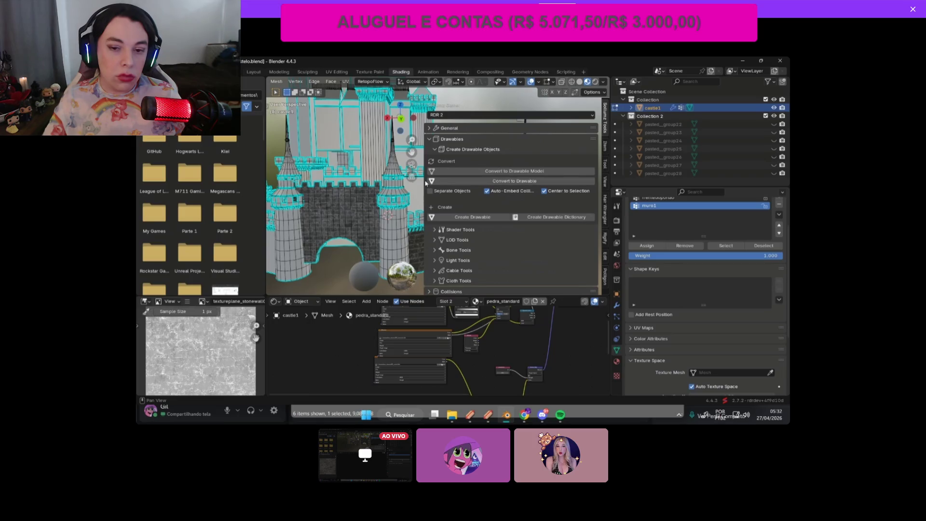
{"action": "mouse_move", "coordinate": [424, 180]}
{"action": "left_mouse_down"}
{"action": "mouse_move", "coordinate": [361, 181]}
{"action": "mouse_move", "coordinate": [476, 182]}
{"action": "left_mouse_up"}
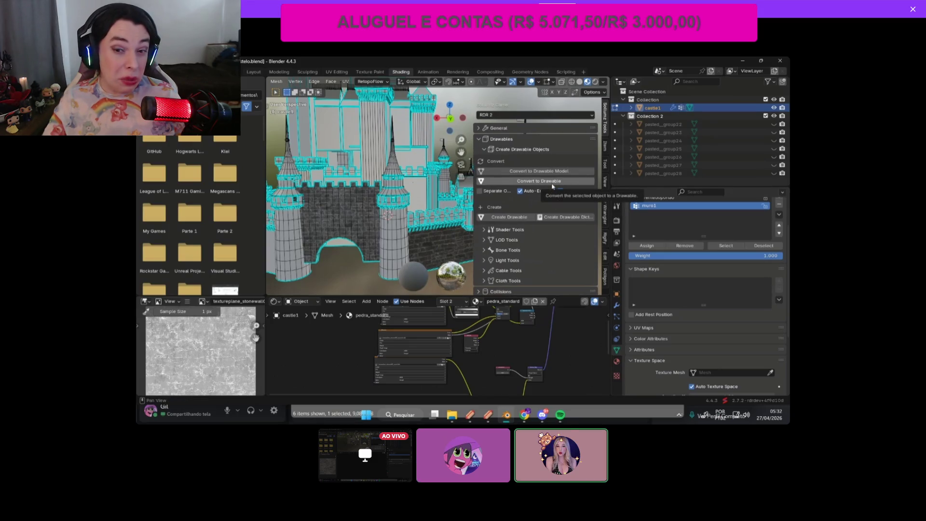
Step: Convert castle1 to a drawable, dismiss the error, and inspect castle1.model in the Outliner
{"action": "left_click", "coordinate": [552, 185]}
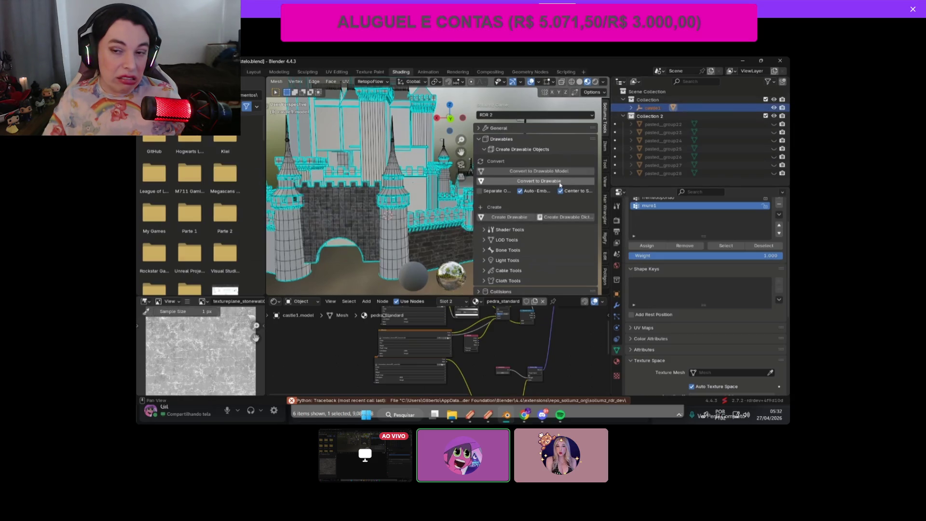
{"action": "left_click", "coordinate": [574, 181]}
{"action": "left_click", "coordinate": [631, 108]}
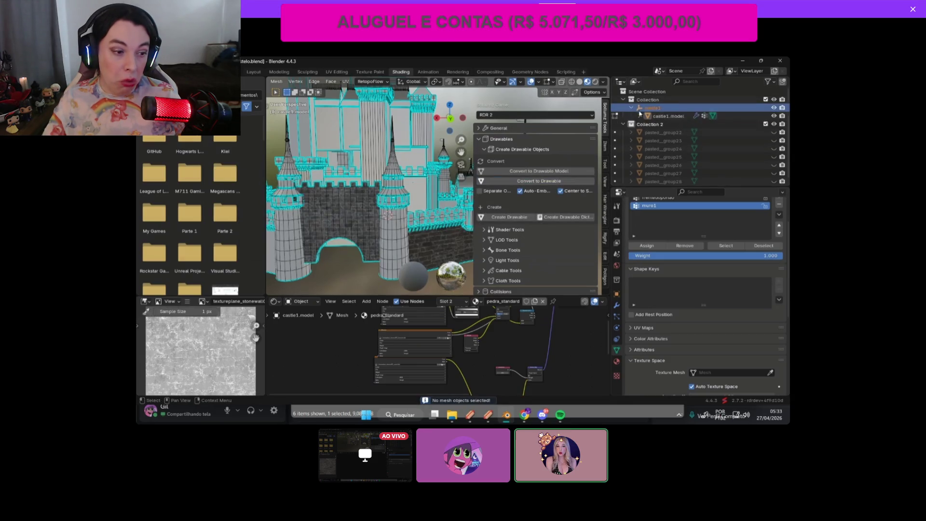
{"action": "left_click", "coordinate": [639, 116]}
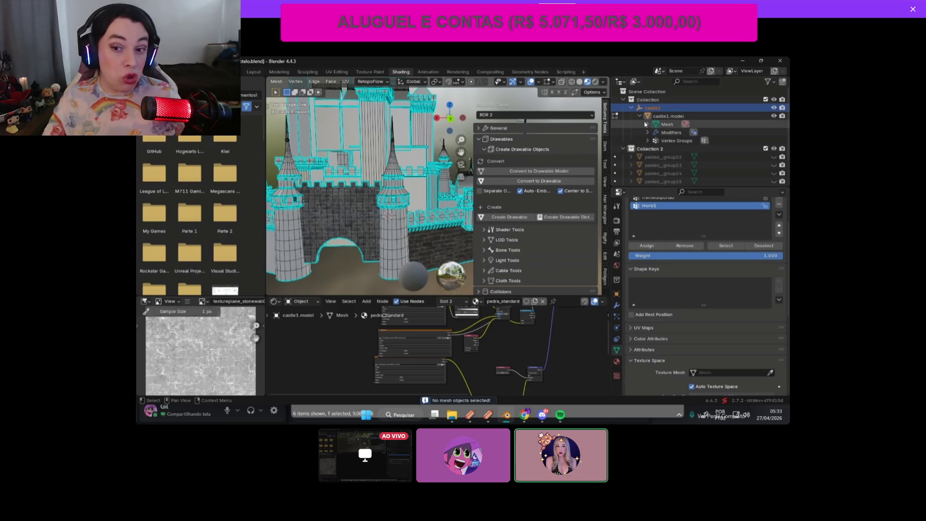
{"action": "left_click", "coordinate": [639, 116]}
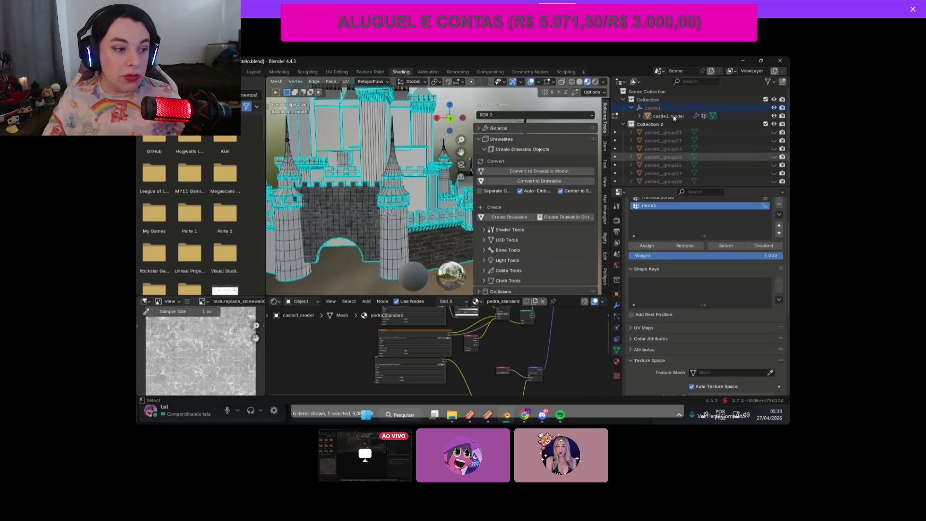
{"action": "left_click", "coordinate": [653, 107]}
{"action": "left_click", "coordinate": [632, 108]}
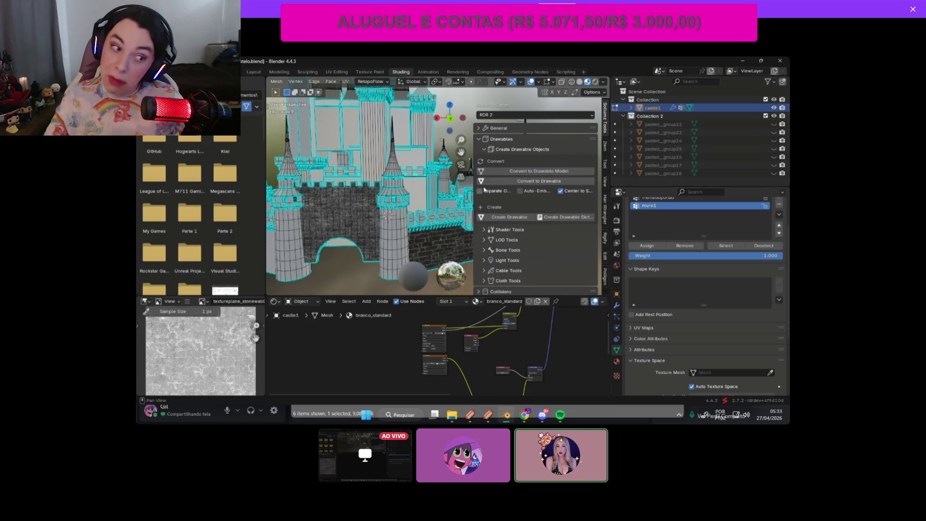
Step: Convert castle1 to a drawable model again and check its castle1.model contents
{"action": "left_click", "coordinate": [556, 172]}
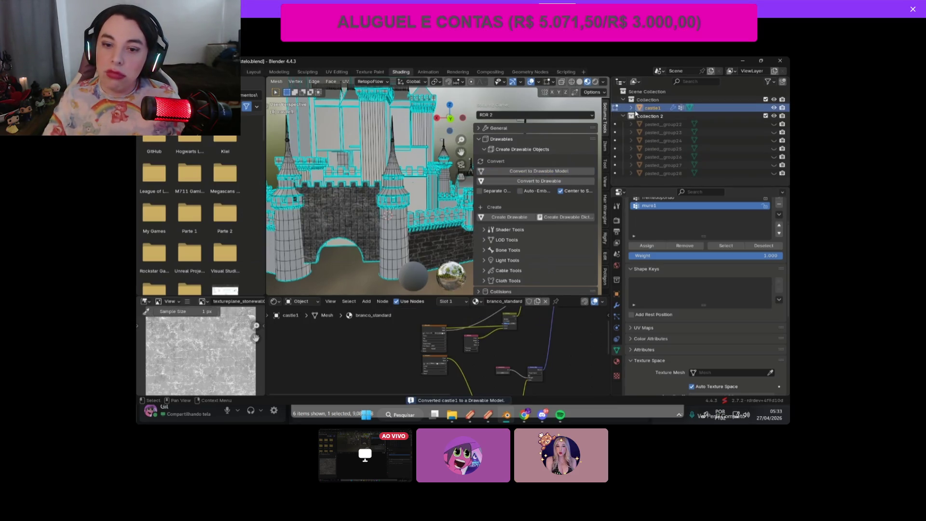
{"action": "left_click", "coordinate": [632, 108]}
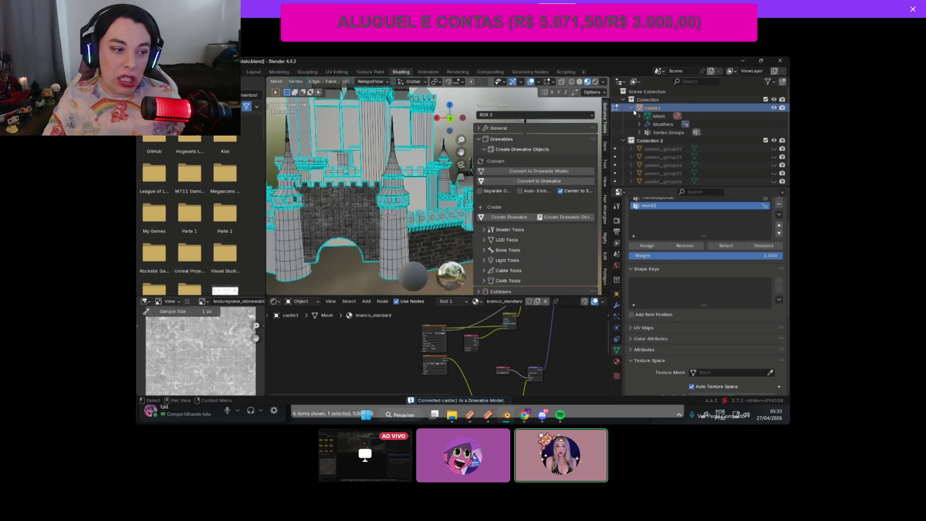
{"action": "left_click", "coordinate": [632, 108]}
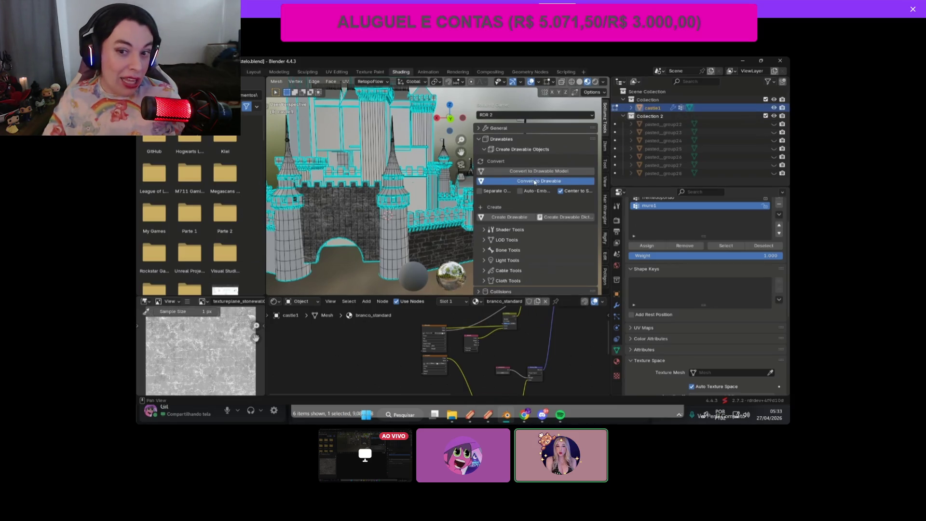
{"action": "left_click", "coordinate": [530, 181]}
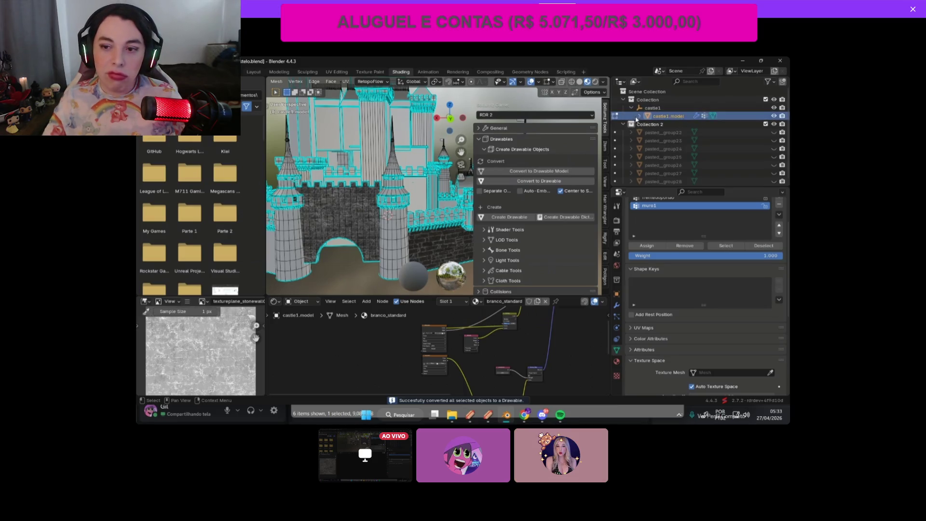
{"action": "left_click", "coordinate": [639, 116]}
{"action": "left_click", "coordinate": [640, 116]}
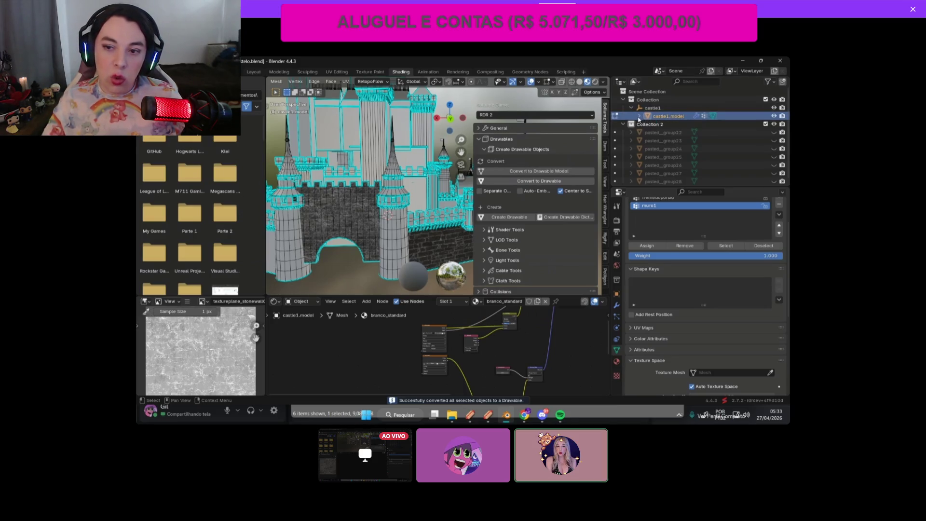
Step: Undo the conversion, reconvert castle1, and inspect castle1.model's contents in the Outliner
{"action": "key", "text": "ctrl+z"}
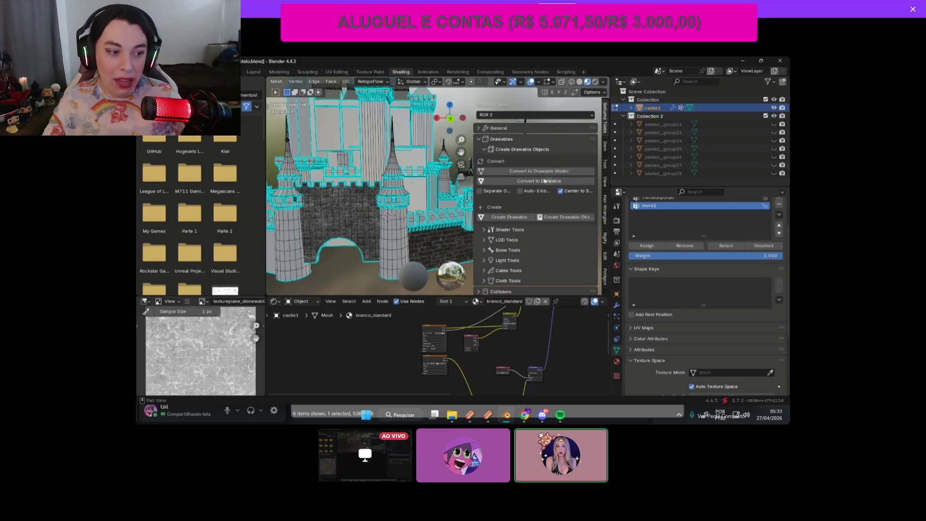
{"action": "left_click", "coordinate": [534, 187]}
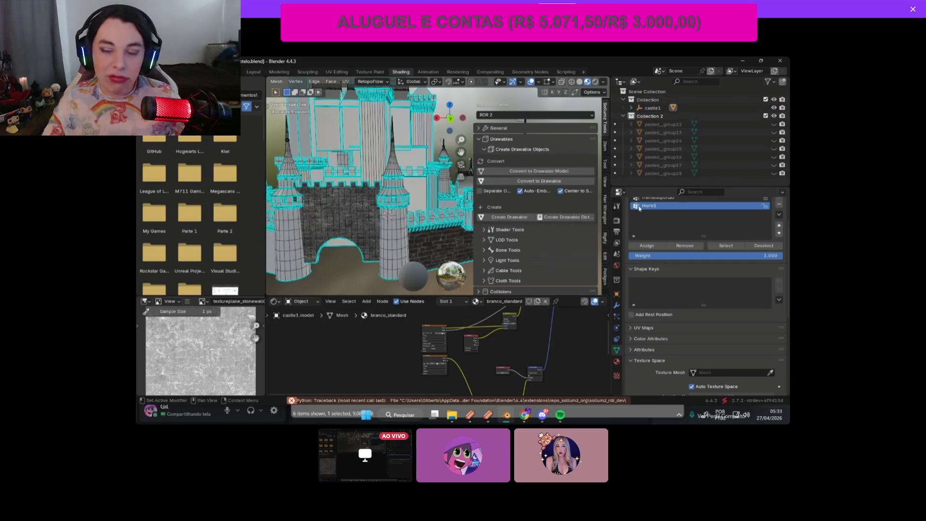
{"action": "left_click", "coordinate": [653, 107]}
{"action": "left_click", "coordinate": [631, 108]}
{"action": "left_click", "coordinate": [640, 116]}
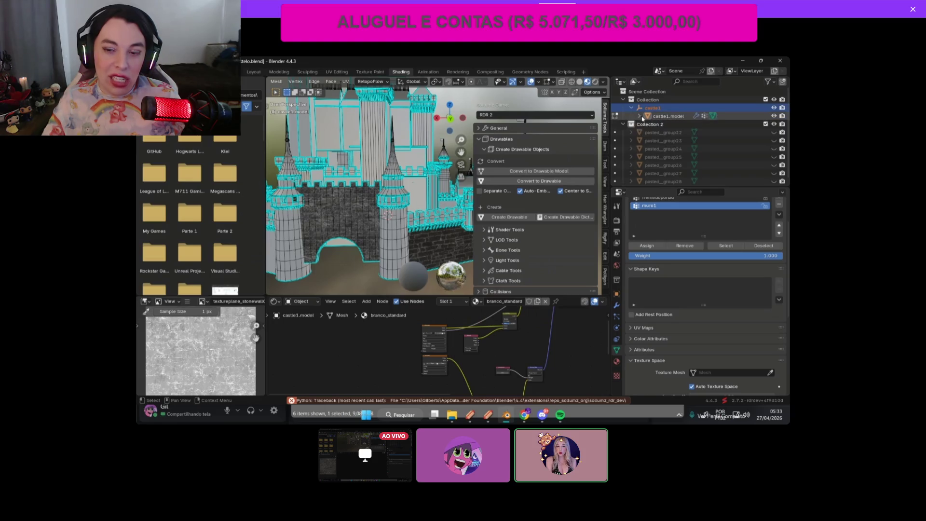
{"action": "left_click", "coordinate": [640, 117]}
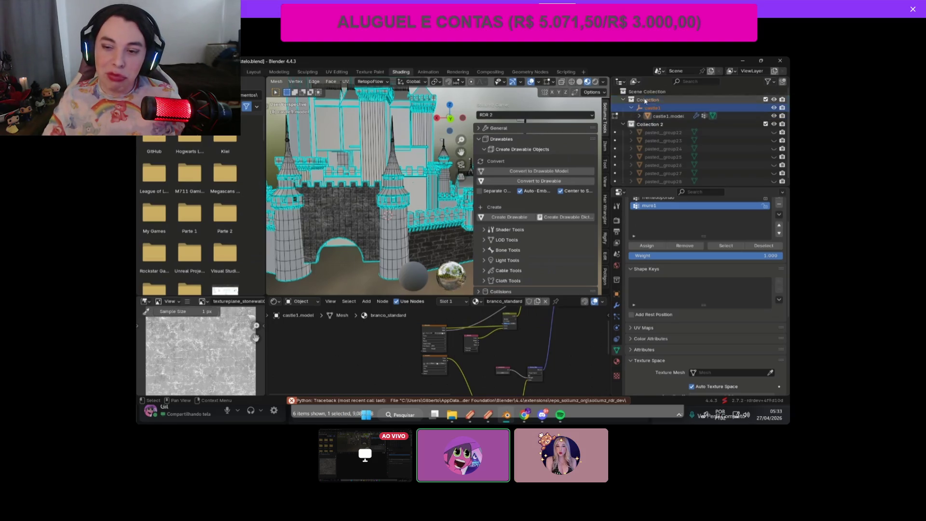
{"action": "left_click", "coordinate": [668, 116]}
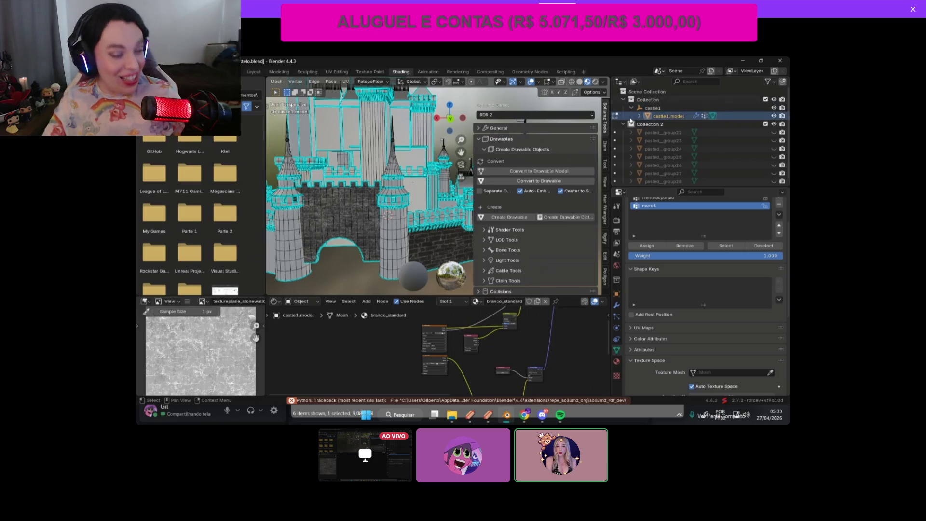
{"action": "left_click", "coordinate": [639, 116]}
{"action": "left_click", "coordinate": [640, 117]}
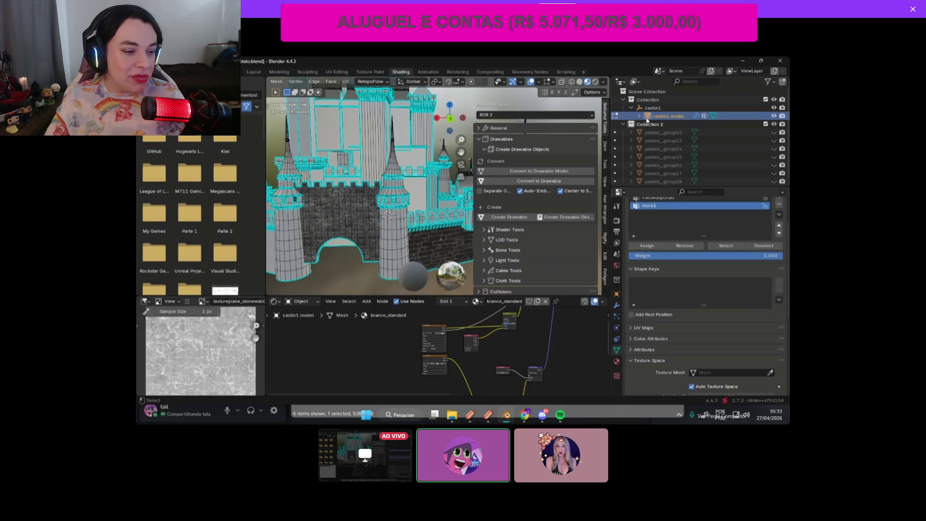
Step: Redo the conversion, confirm the mesh keeps branco_standard and pedra_standard, then enable Auto-Embed
{"action": "key", "text": "ctrl+z"}
{"action": "key", "text": "ctrl+z"}
{"action": "key", "text": "ctrl+z"}
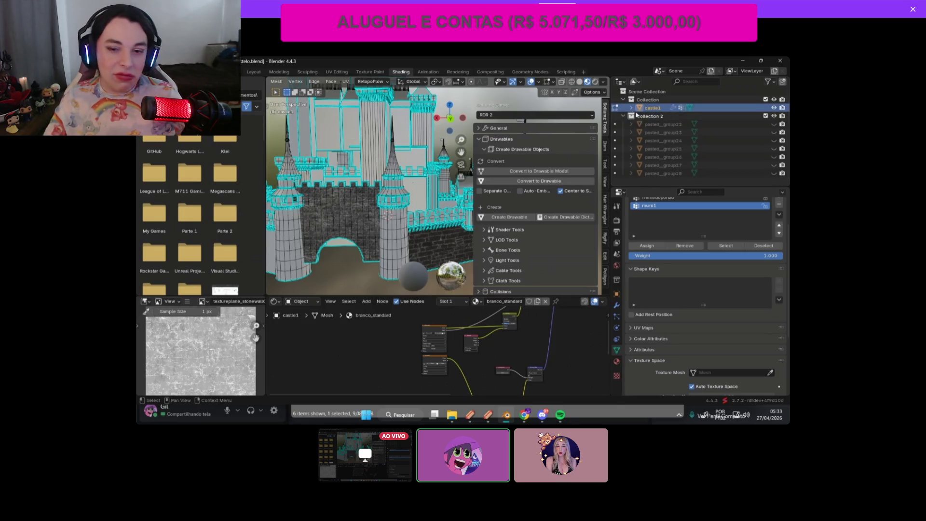
{"action": "left_click", "coordinate": [533, 181]}
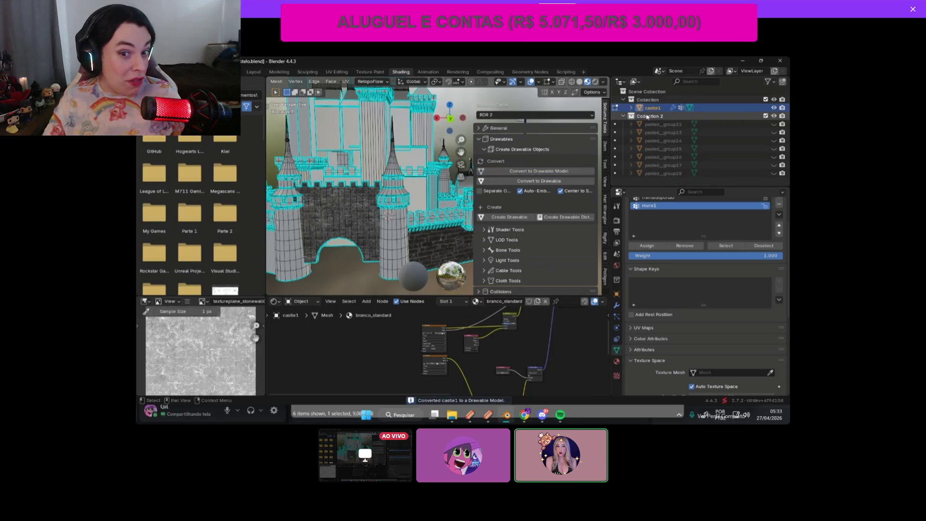
{"action": "left_click", "coordinate": [631, 107]}
{"action": "left_click", "coordinate": [640, 116]}
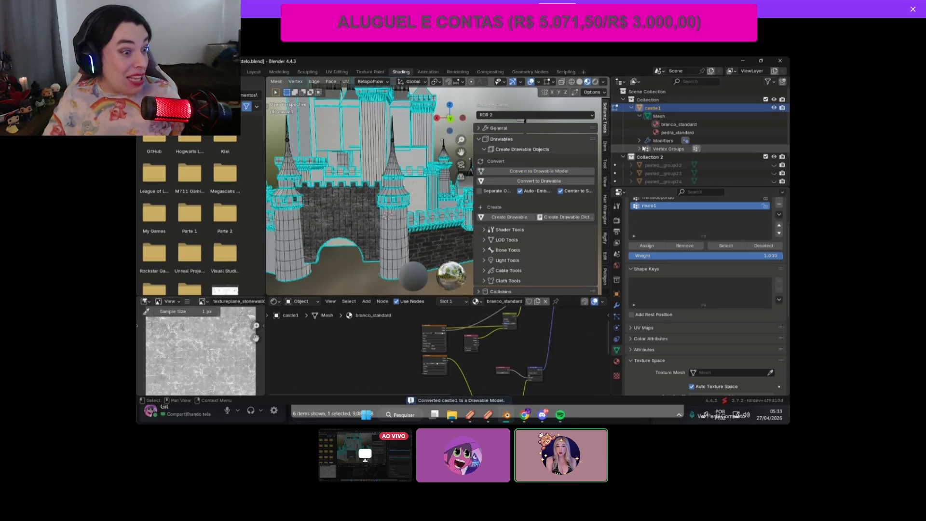
{"action": "left_click", "coordinate": [638, 116]}
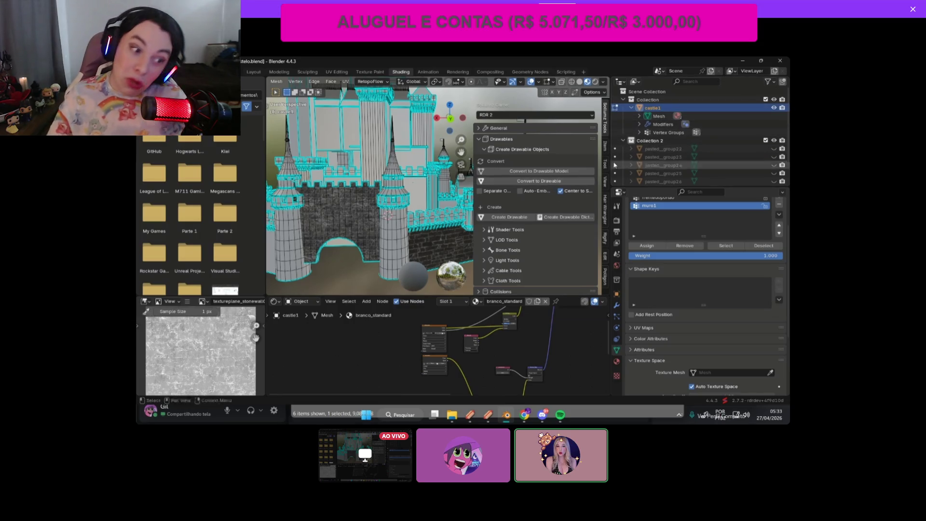
{"action": "left_click", "coordinate": [530, 191]}
{"action": "left_click", "coordinate": [525, 182]}
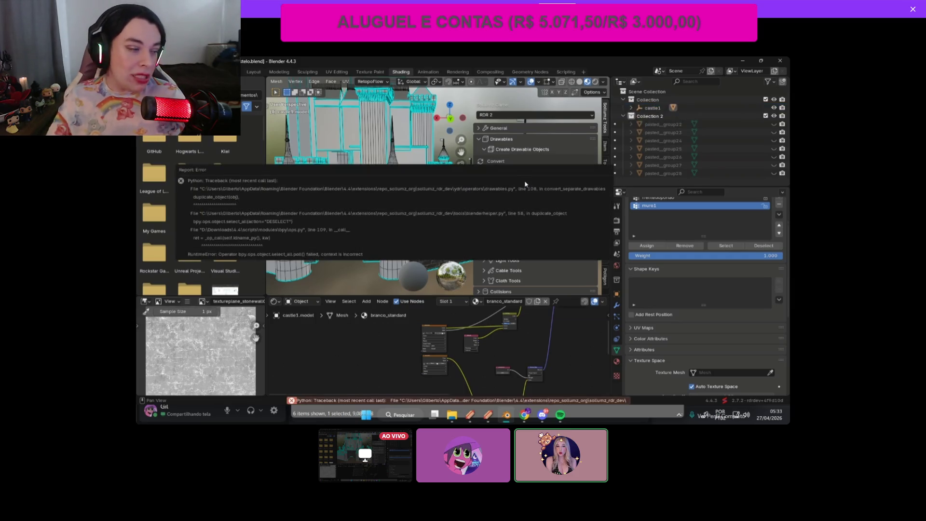
{"action": "left_click", "coordinate": [652, 108]}
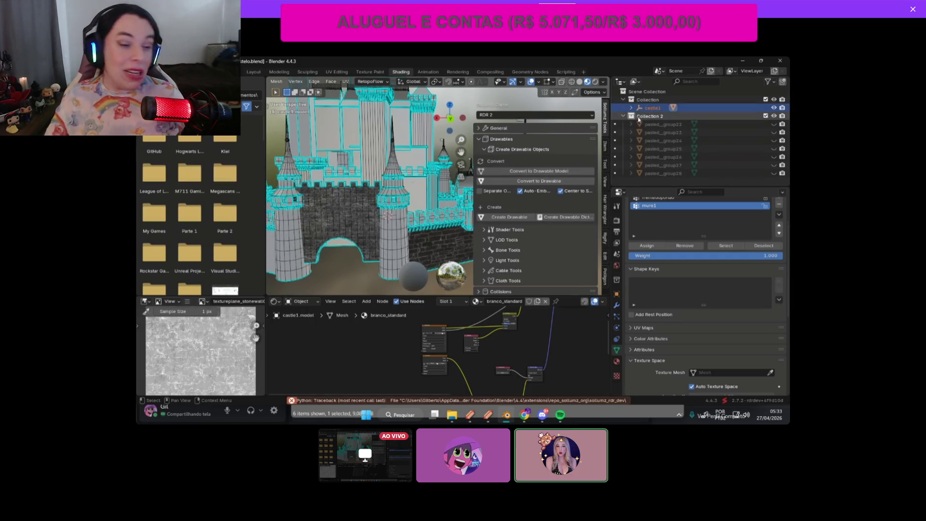
{"action": "left_click", "coordinate": [632, 108]}
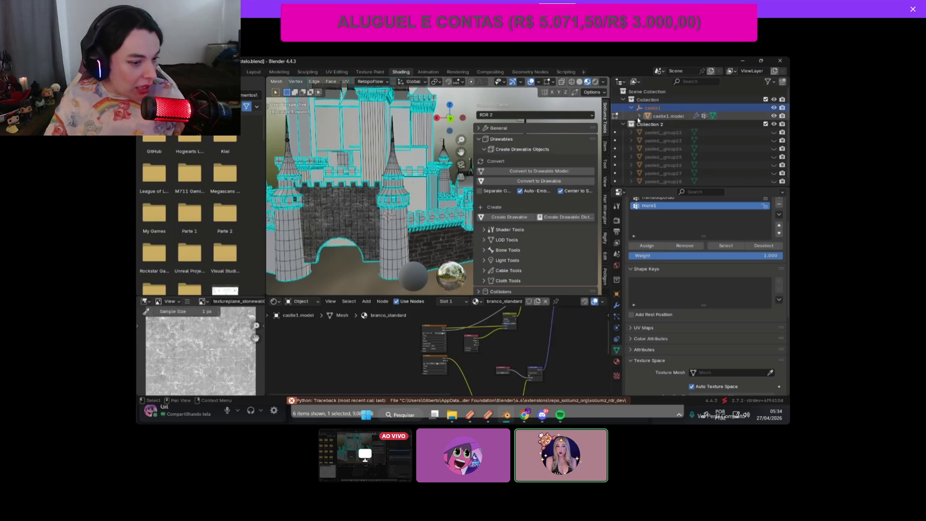
{"action": "left_click", "coordinate": [639, 116]}
{"action": "scroll", "coordinate": [531, 191], "scroll_direction": "down", "scroll_amount": 2}
{"action": "scroll", "coordinate": [530, 191], "scroll_direction": "up", "scroll_amount": 2}
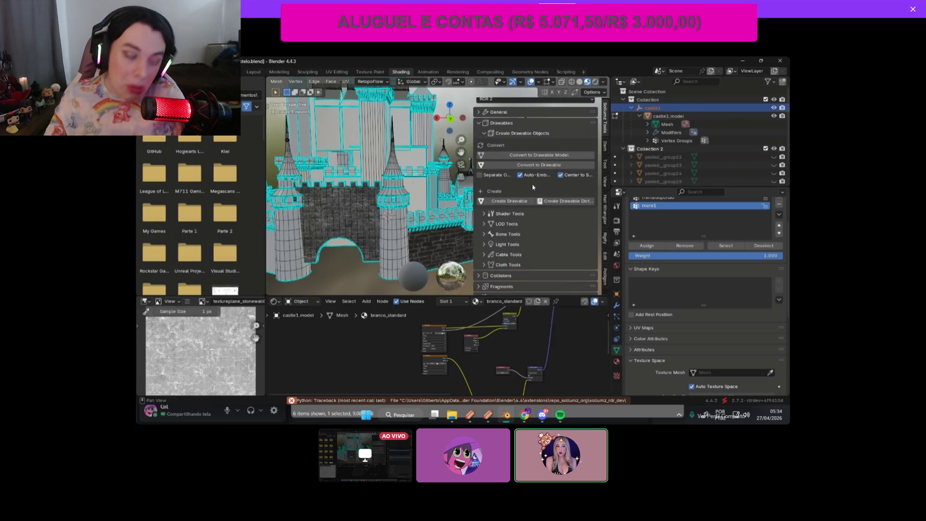
{"action": "scroll", "coordinate": [530, 191], "scroll_direction": "down", "scroll_amount": 2}
{"action": "scroll", "coordinate": [283, 83], "scroll_direction": "up", "scroll_amount": 3}
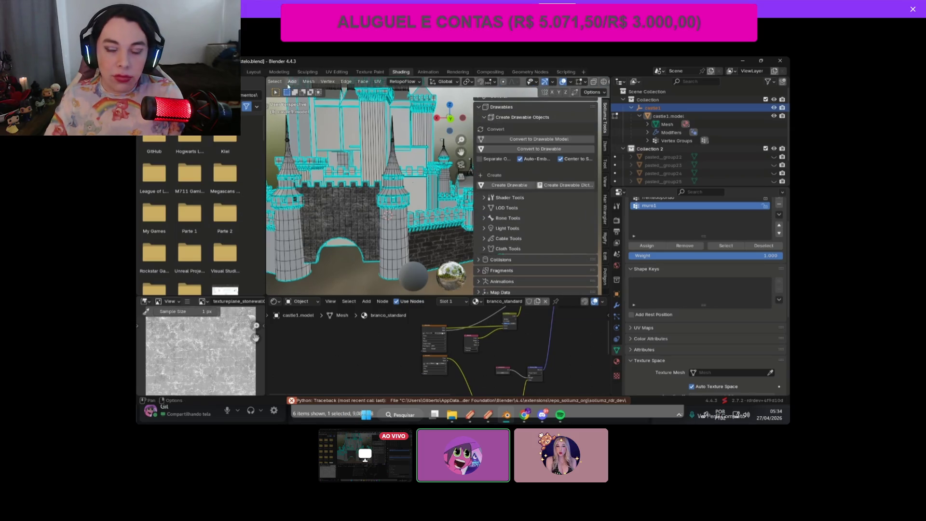
{"action": "scroll", "coordinate": [283, 83], "scroll_direction": "up", "scroll_amount": 2}
{"action": "left_click", "coordinate": [309, 82]}
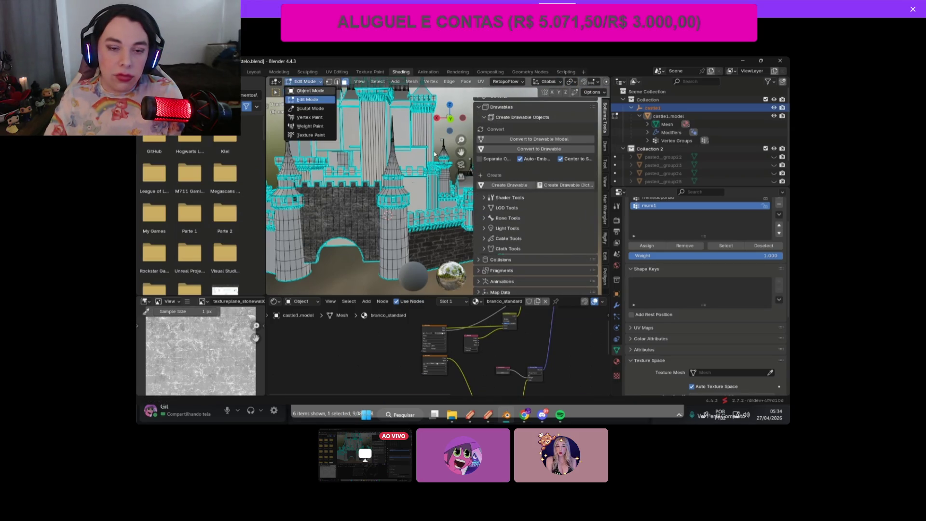
{"action": "scroll", "coordinate": [435, 153], "scroll_direction": "down", "scroll_amount": 4}
{"action": "left_click", "coordinate": [676, 117]}
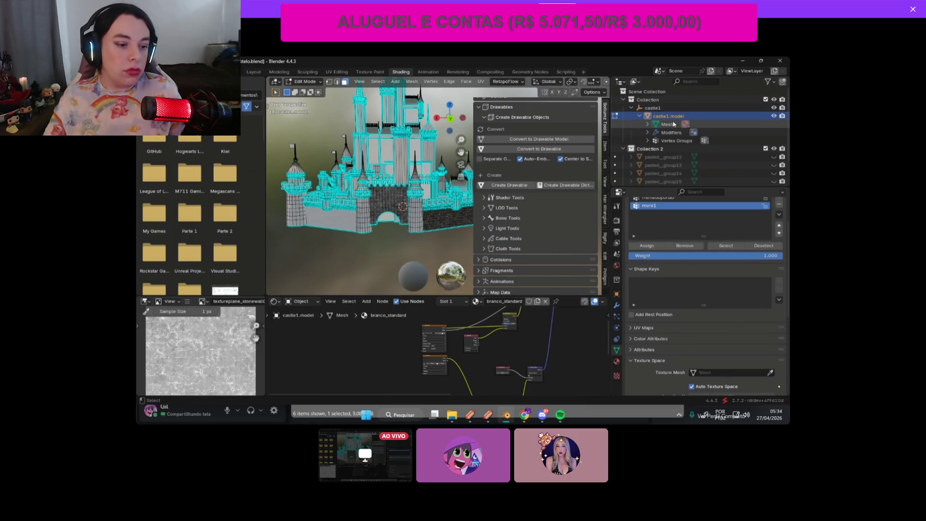
{"action": "key", "text": "ctrl+z"}
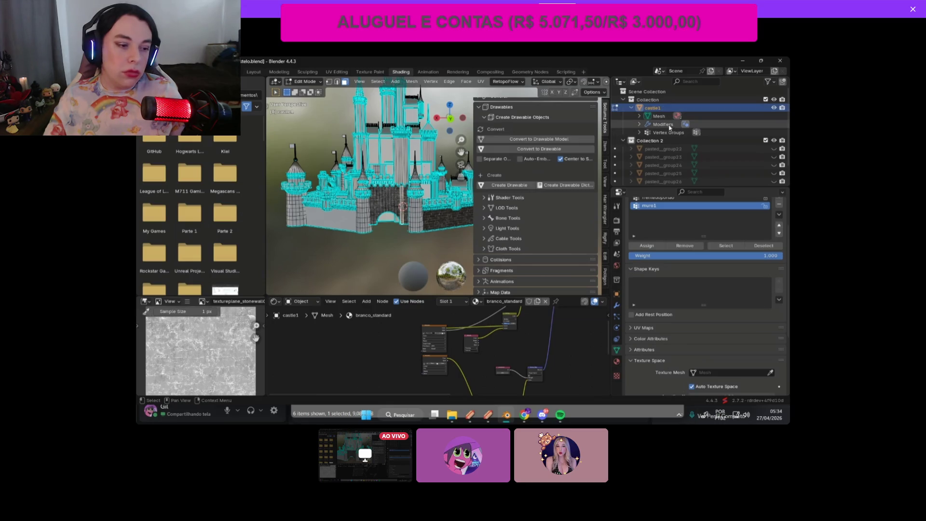
Step: Show castle1's modifiers and vertex groups in the Outliner, then reselect castle1
{"action": "left_click", "coordinate": [663, 124]}
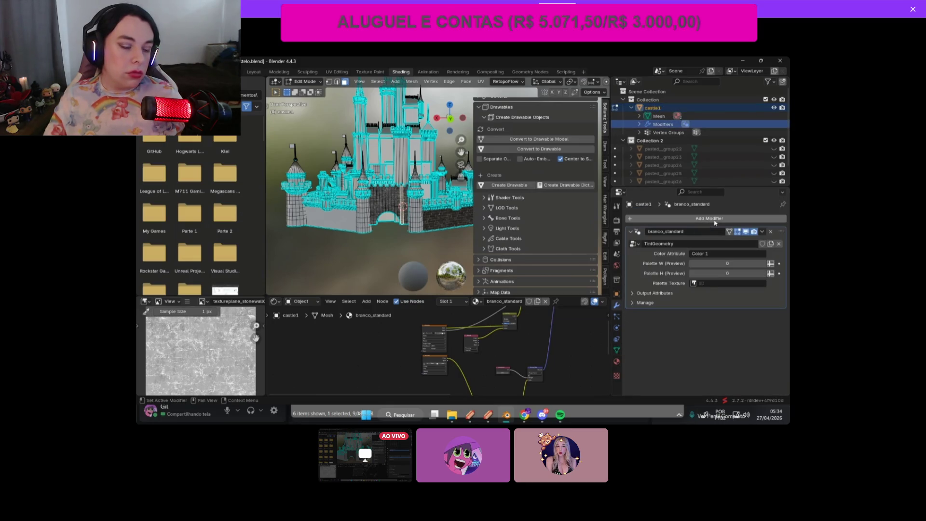
{"action": "left_click", "coordinate": [640, 132]}
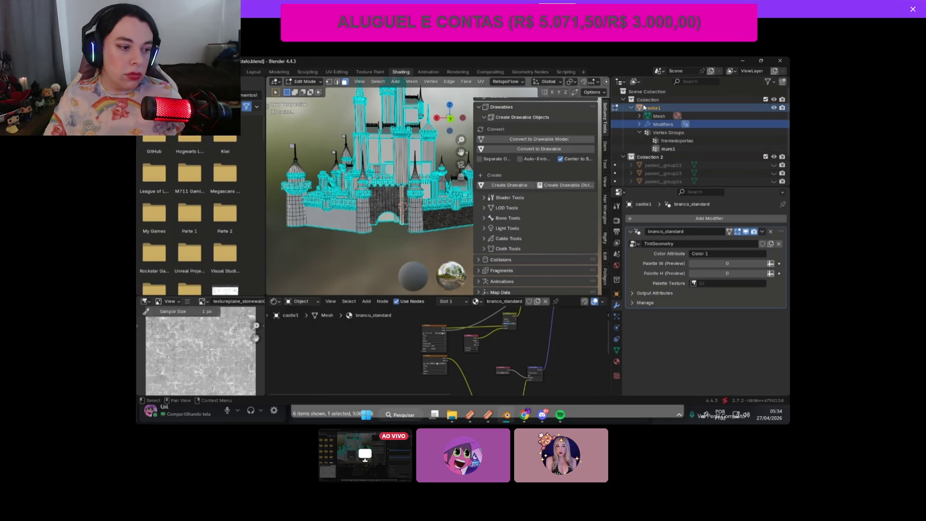
{"action": "left_click", "coordinate": [644, 107]}
Step: With Auto-Embed on, convert castle1 to a drawable and inspect castle1.model
{"action": "left_click", "coordinate": [520, 159]}
{"action": "left_click", "coordinate": [543, 150]}
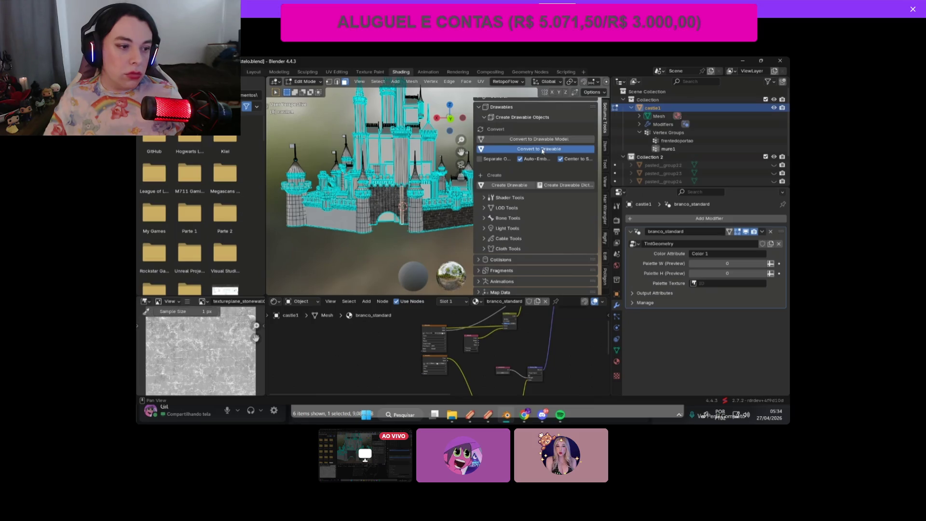
{"action": "left_click", "coordinate": [640, 117]}
{"action": "left_click", "coordinate": [640, 117]}
{"action": "left_click", "coordinate": [641, 118]}
{"action": "left_click", "coordinate": [641, 118]}
{"action": "left_click", "coordinate": [642, 120]}
{"action": "left_click", "coordinate": [641, 118]}
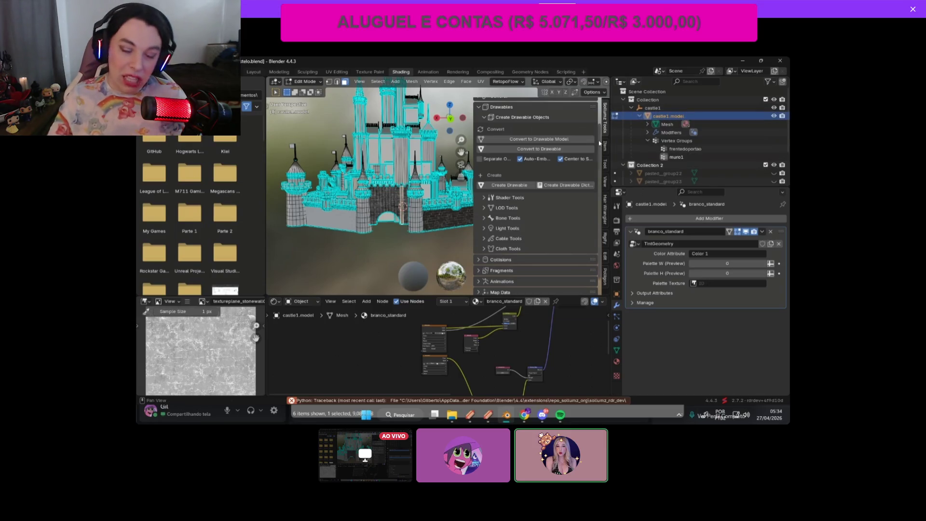
Step: Undo, then convert all selected objects to a drawable with Auto-Embed and inspect the hierarchy
{"action": "key", "text": "ctrl+z"}
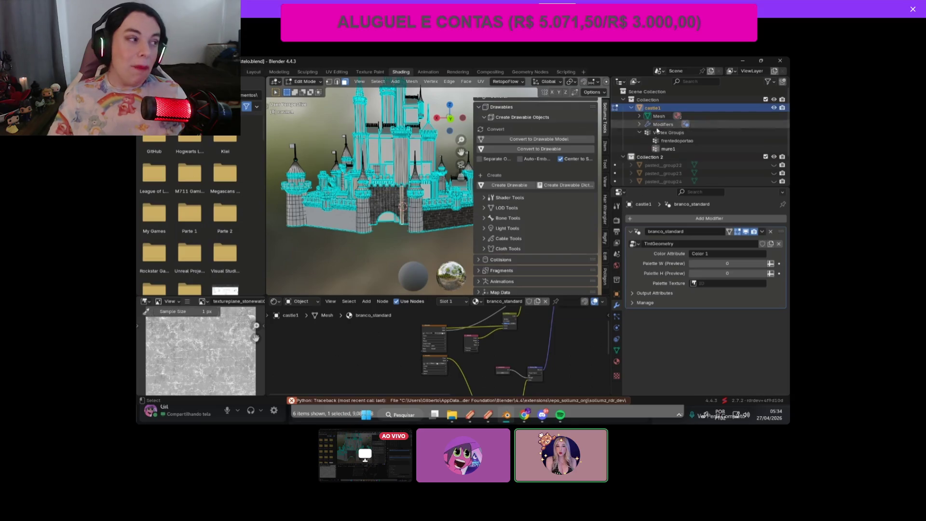
{"action": "left_click", "coordinate": [555, 144]}
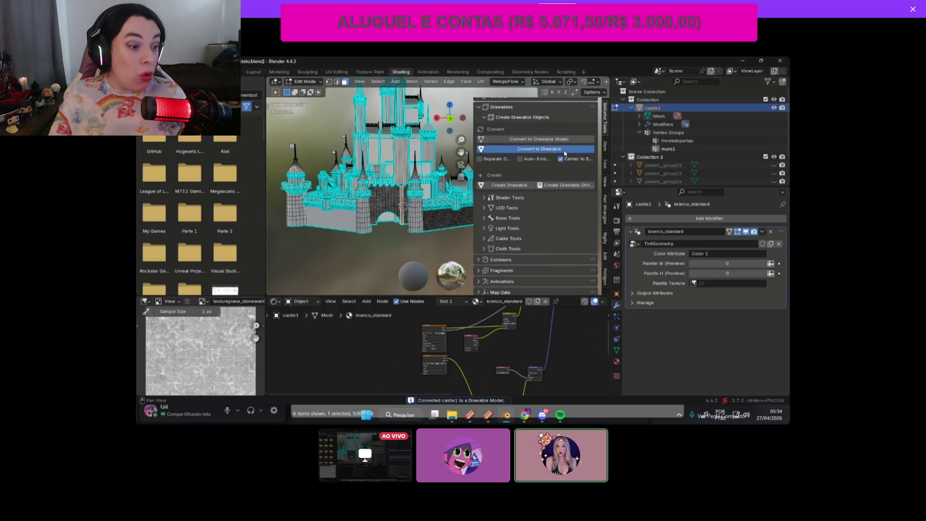
{"action": "left_click", "coordinate": [564, 150]}
{"action": "left_click", "coordinate": [520, 159]}
{"action": "left_click", "coordinate": [652, 108]}
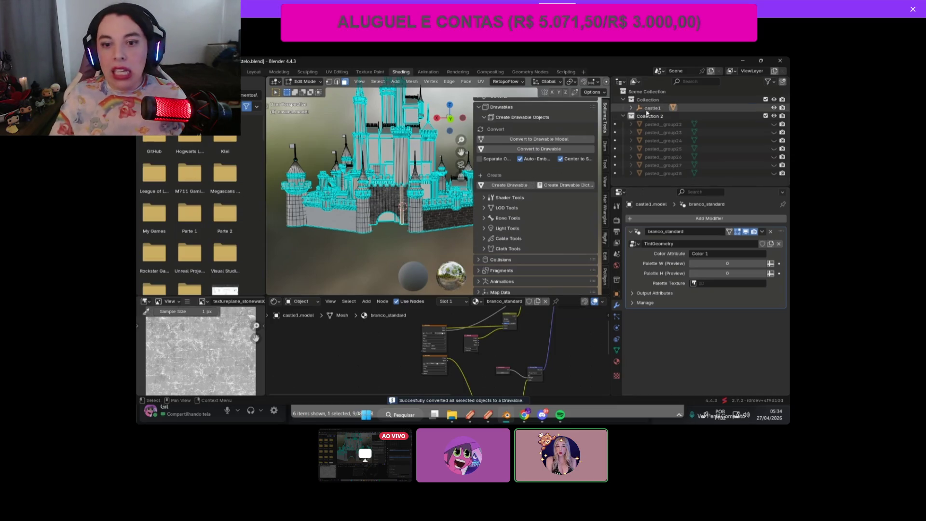
{"action": "left_click", "coordinate": [632, 108]}
Step: Undo the conversion so castle1 stays a plain mesh and collapse its Outliner entry
{"action": "key", "text": "ctrl+z"}
{"action": "key", "text": "ctrl+z"}
{"action": "key", "text": "ctrl+z"}
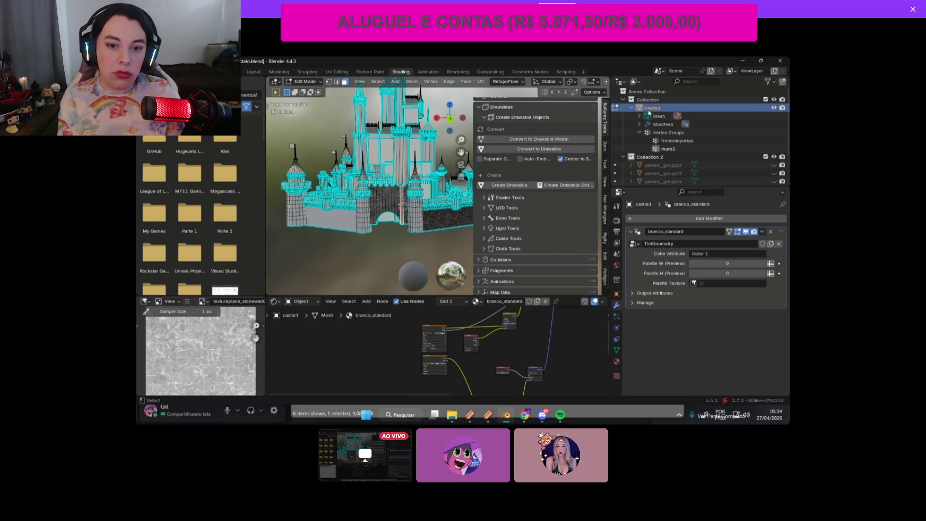
{"action": "left_click", "coordinate": [632, 108]}
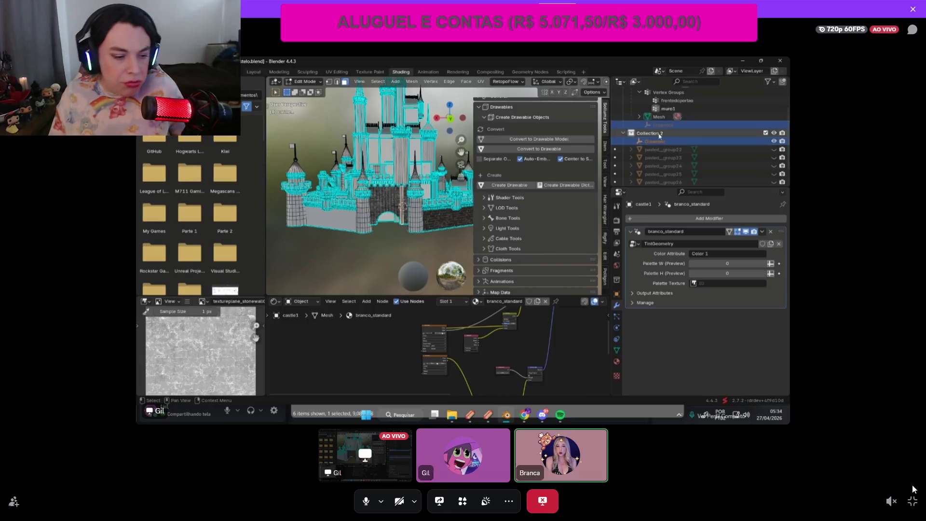
{"action": "key", "text": "alt+Tab"}
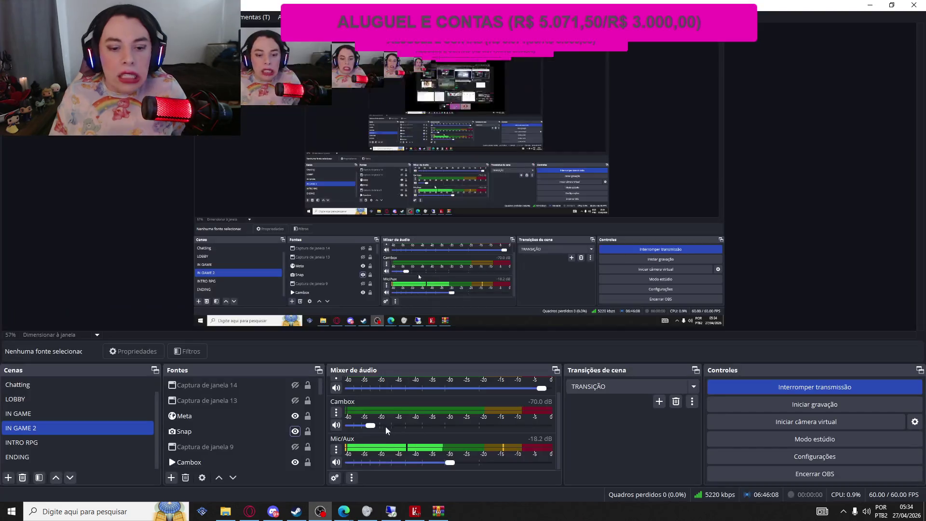
{"action": "left_click", "coordinate": [297, 432]}
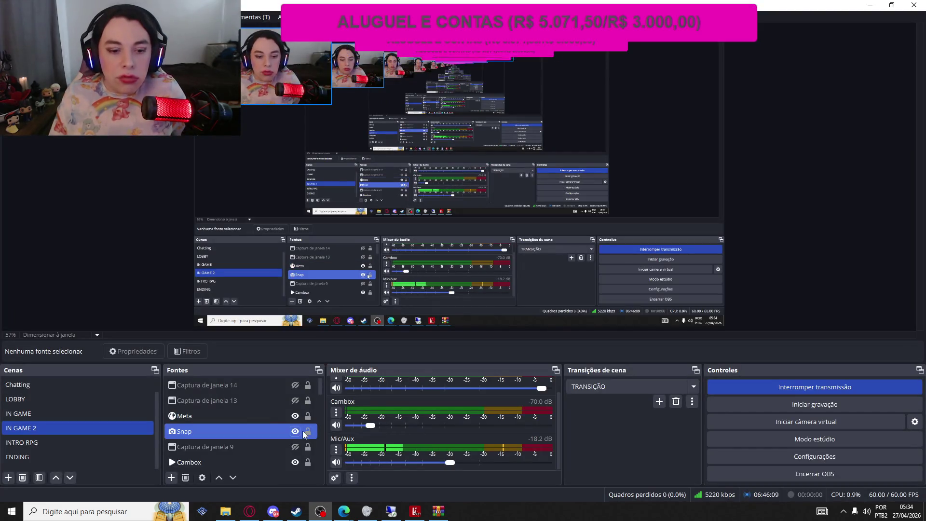
{"action": "scroll", "coordinate": [300, 424], "scroll_direction": "down", "scroll_amount": 5}
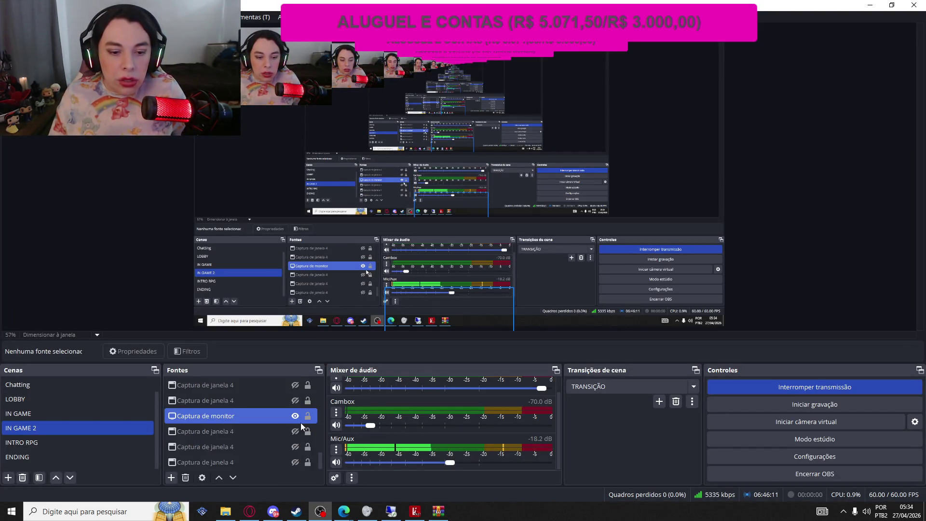
{"action": "left_click", "coordinate": [295, 417]}
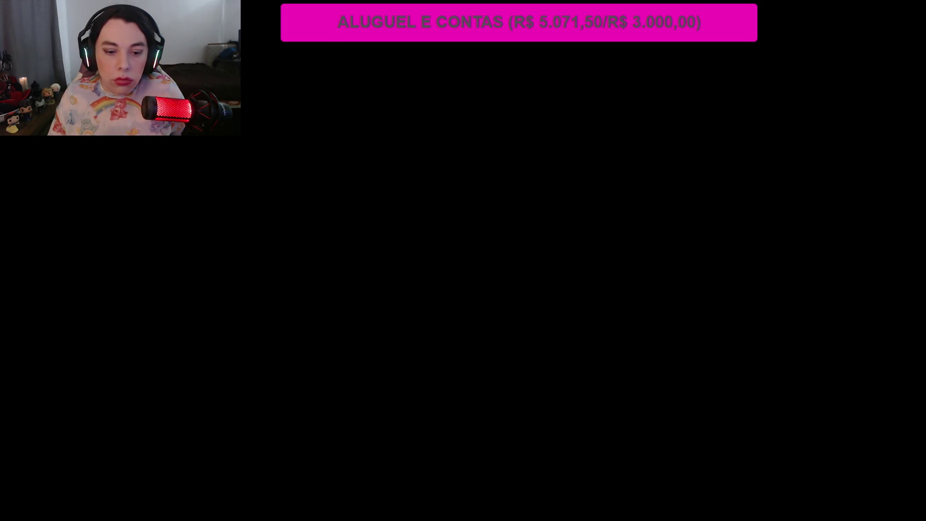
{"action": "left_click", "coordinate": [295, 416]}
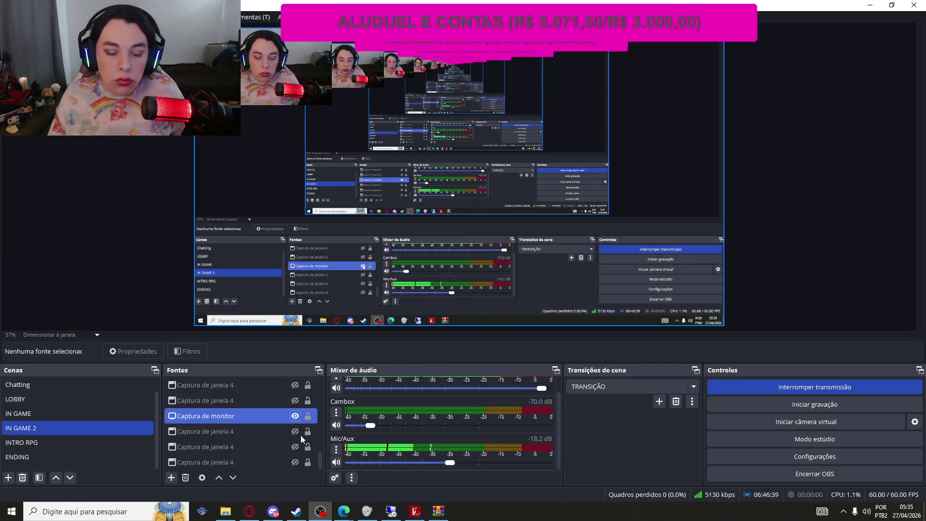
{"action": "left_click", "coordinate": [273, 511]}
{"action": "left_click", "coordinate": [897, 499]}
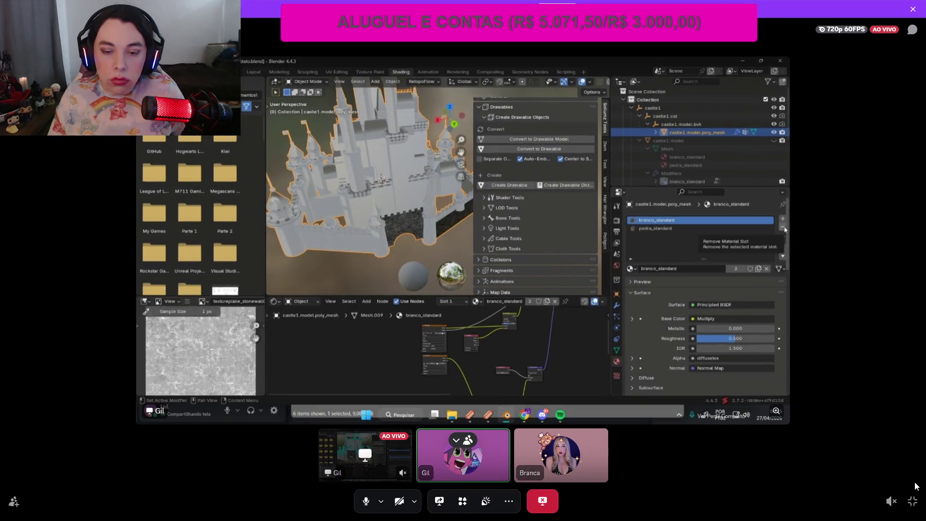
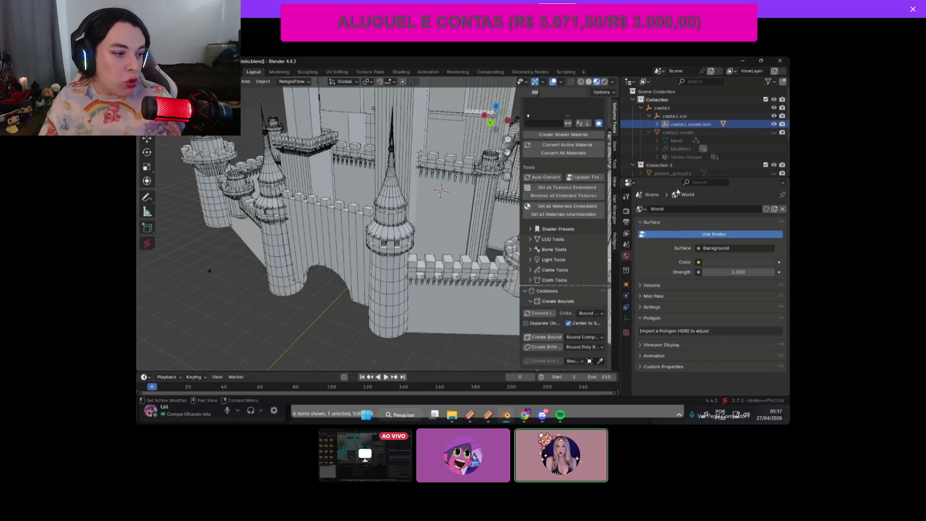
Step: Widen the outliner and expand Create Collision Material to list Concrete Pavement, Tarmac, Rock and Stone
{"action": "left_click_drag", "start_coordinate": [660, 178], "coordinate": [660, 244]}
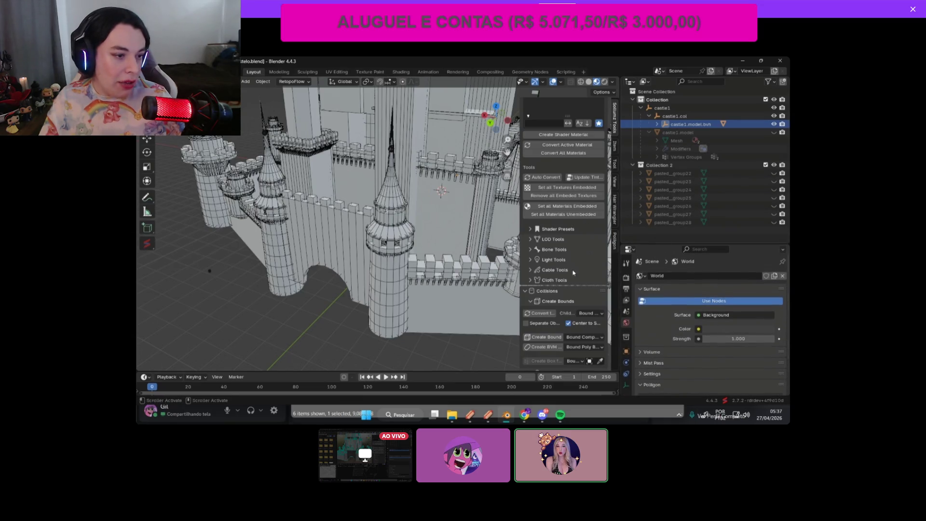
{"action": "scroll", "coordinate": [554, 241], "scroll_direction": "down", "scroll_amount": 2}
{"action": "scroll", "coordinate": [554, 240], "scroll_direction": "up", "scroll_amount": 1}
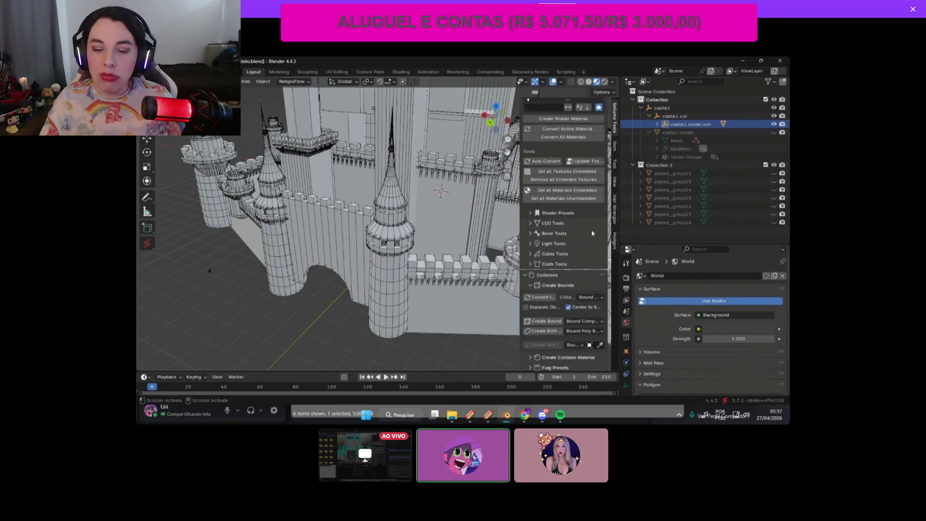
{"action": "scroll", "coordinate": [570, 226], "scroll_direction": "down", "scroll_amount": 3}
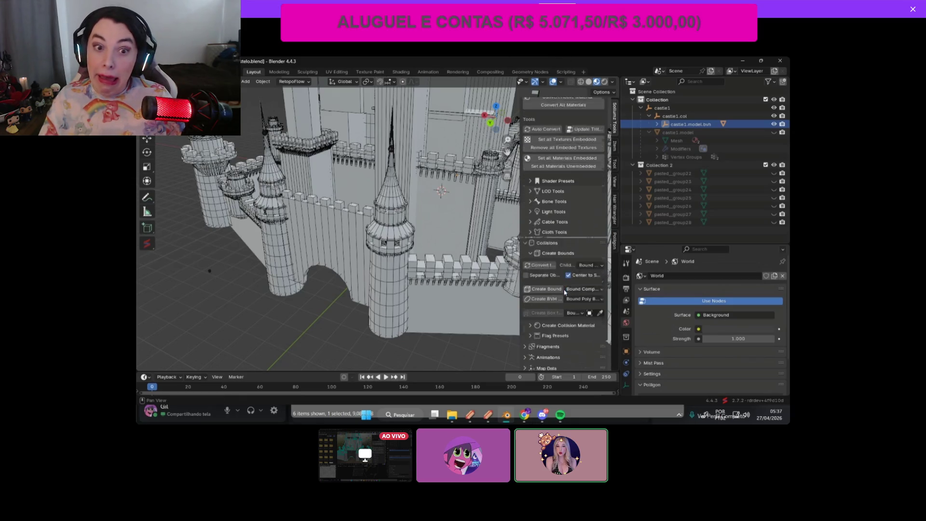
{"action": "left_click", "coordinate": [570, 314]}
{"action": "scroll", "coordinate": [570, 316], "scroll_direction": "down", "scroll_amount": 1}
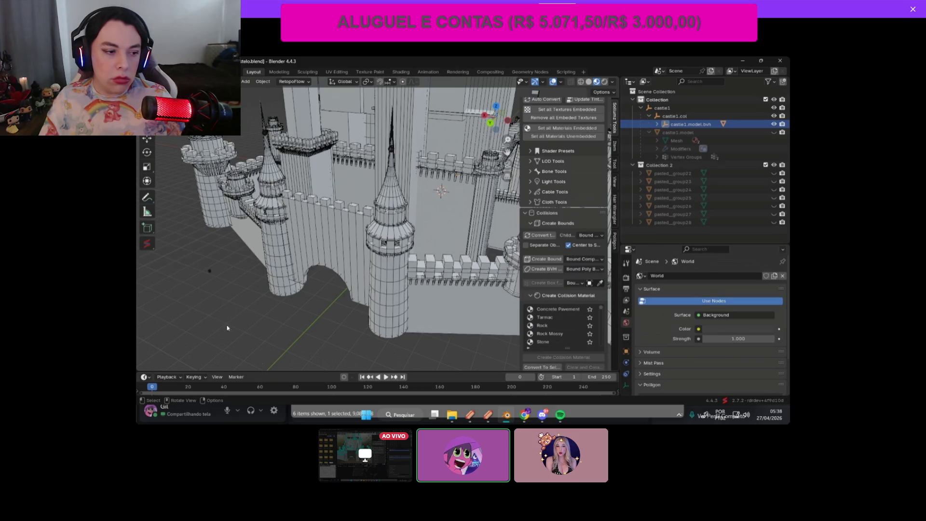
Step: Choose Stone as the collision material preset for the castle
{"action": "middle_click_drag", "start_coordinate": [222, 320], "coordinate": [397, 217]}
{"action": "mouse_move", "coordinate": [506, 139]}
{"action": "left_mouse_down"}
{"action": "mouse_move", "coordinate": [453, 139]}
{"action": "mouse_move", "coordinate": [507, 129]}
{"action": "left_mouse_up"}
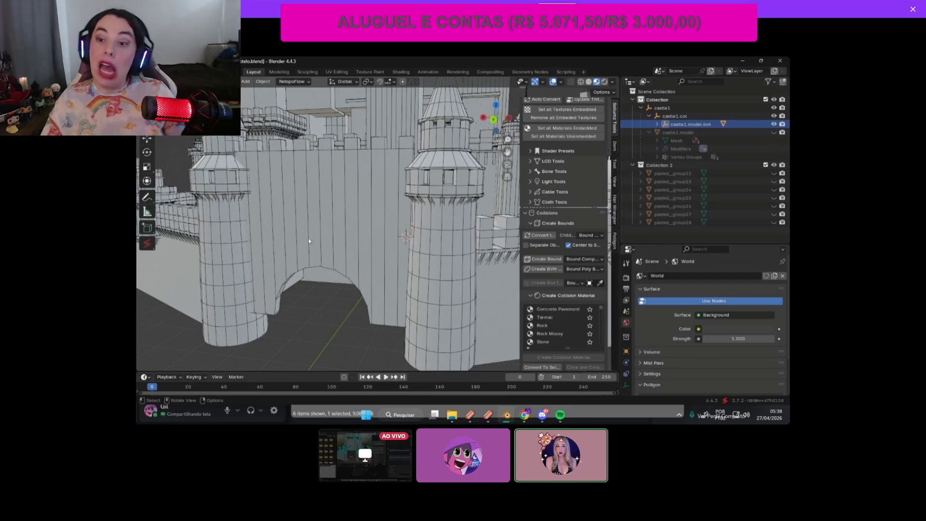
{"action": "scroll", "coordinate": [551, 228], "scroll_direction": "down", "scroll_amount": 1}
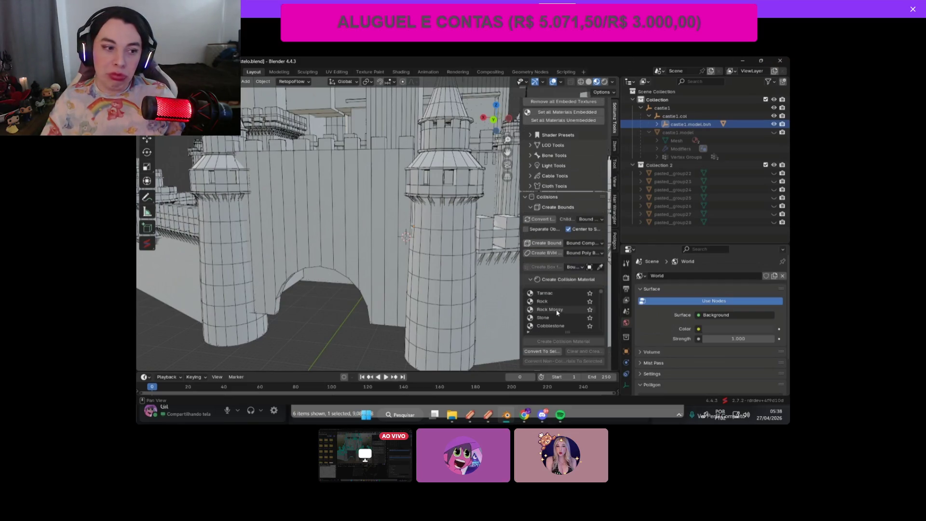
{"action": "scroll", "coordinate": [554, 312], "scroll_direction": "up", "scroll_amount": 1}
{"action": "left_click", "coordinate": [553, 317]}
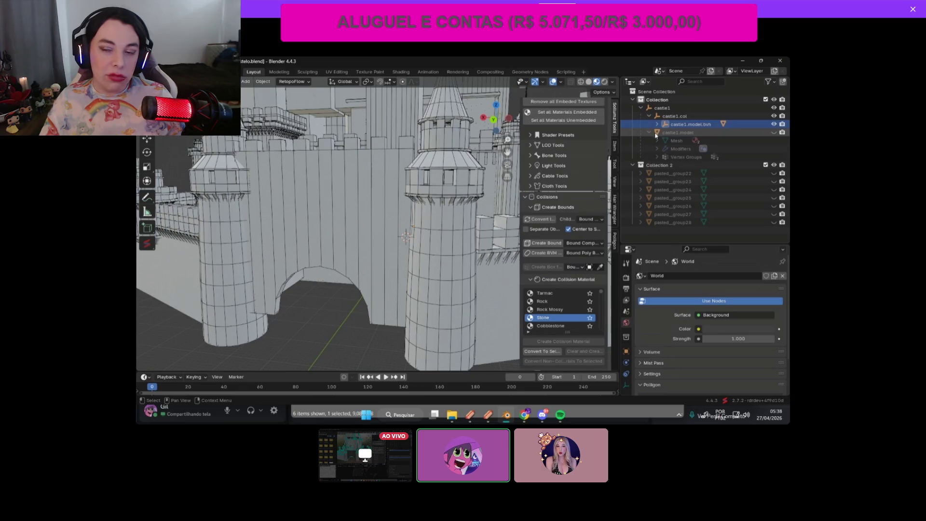
Step: Expand castle1.model.bvh, select castle1.model.poly_mesh and create the Stone collision material on it
{"action": "left_click", "coordinate": [657, 124]}
{"action": "left_click", "coordinate": [685, 133]}
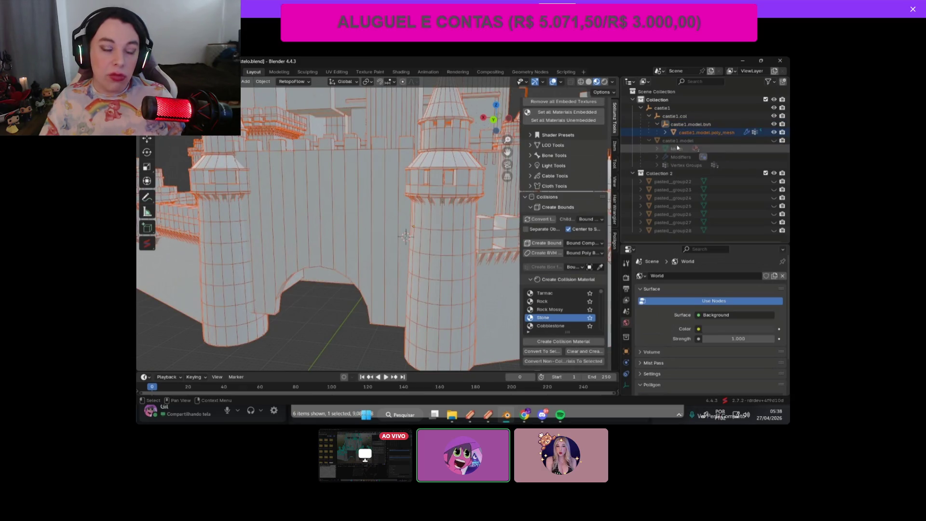
{"action": "left_click", "coordinate": [554, 341]}
{"action": "scroll", "coordinate": [490, 150], "scroll_direction": "down", "scroll_amount": 4}
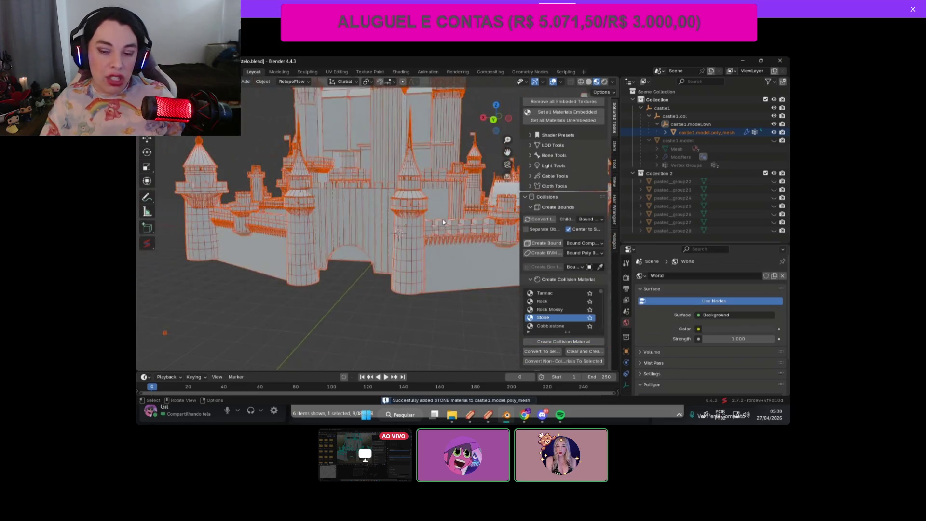
{"action": "scroll", "coordinate": [490, 150], "scroll_direction": "up", "scroll_amount": 6}
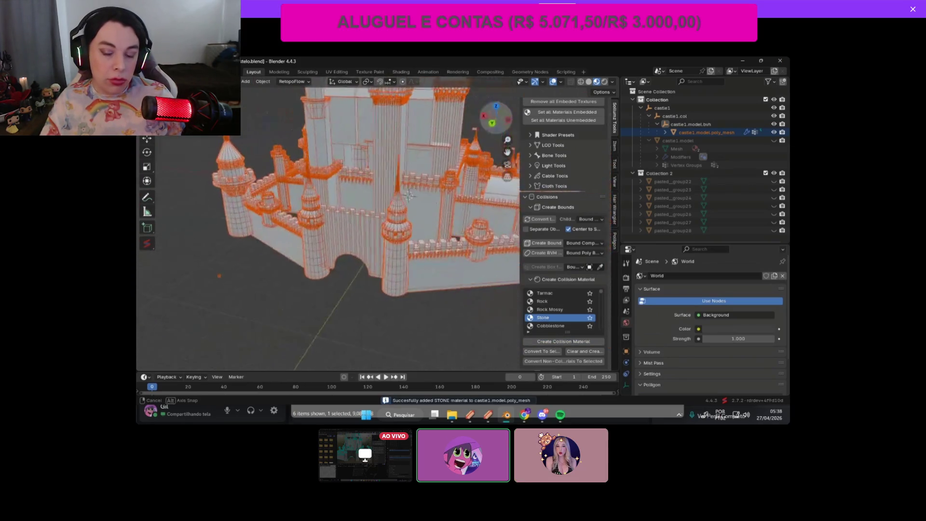
{"action": "scroll", "coordinate": [476, 138], "scroll_direction": "up", "scroll_amount": 5}
Step: Orbit around the castle, switch to orthographic view and reselect the collision mesh
{"action": "mouse_move", "coordinate": [477, 138]}
{"action": "middle_mouse_down"}
{"action": "mouse_move", "coordinate": [506, 142]}
{"action": "mouse_move", "coordinate": [411, 278]}
{"action": "middle_mouse_up"}
{"action": "scroll", "coordinate": [433, 201], "scroll_direction": "down", "scroll_amount": 1}
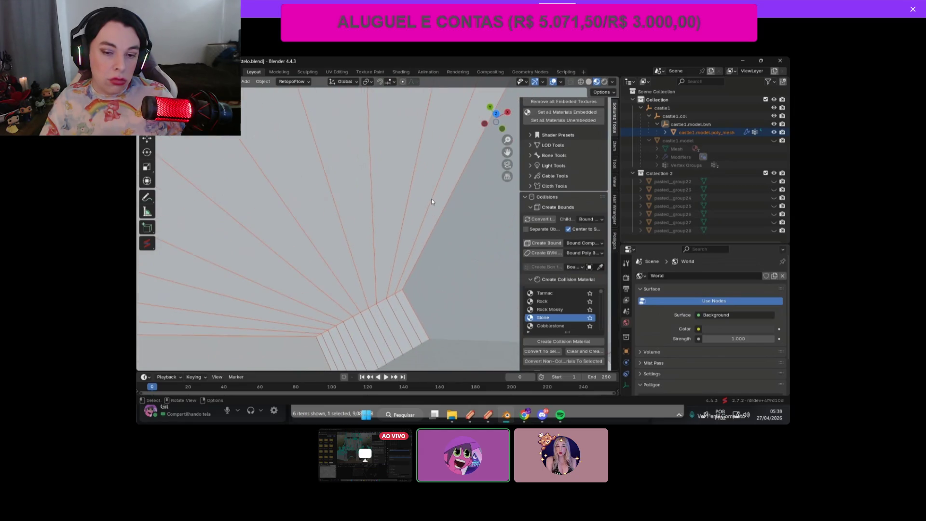
{"action": "mouse_move", "coordinate": [490, 121]}
{"action": "left_mouse_down"}
{"action": "mouse_move", "coordinate": [496, 116]}
{"action": "mouse_move", "coordinate": [497, 134]}
{"action": "mouse_move", "coordinate": [462, 202]}
{"action": "left_mouse_up"}
{"action": "left_click_drag", "start_coordinate": [497, 117], "coordinate": [488, 151]}
{"action": "scroll", "coordinate": [492, 140], "scroll_direction": "down", "scroll_amount": 5}
{"action": "middle_click_drag", "start_coordinate": [487, 151], "coordinate": [480, 156]}
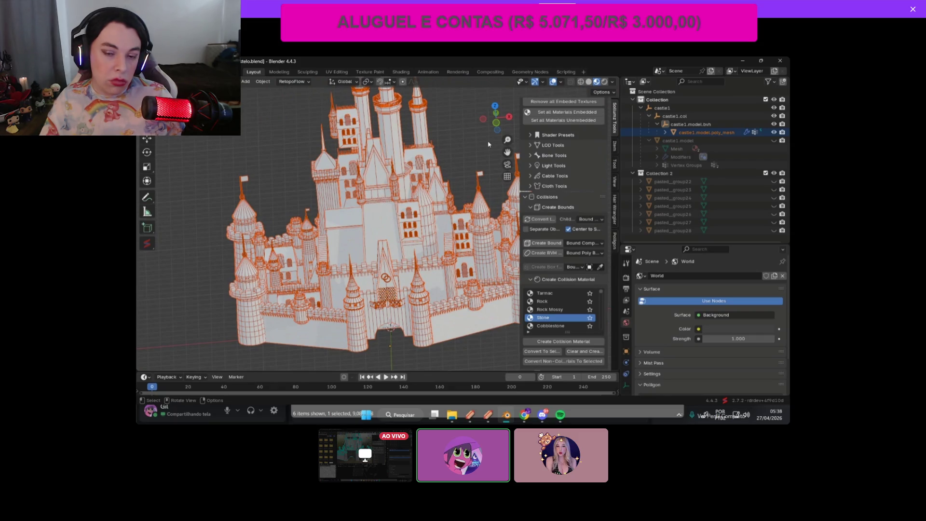
{"action": "scroll", "coordinate": [501, 162], "scroll_direction": "down", "scroll_amount": 3}
{"action": "left_click", "coordinate": [508, 177]}
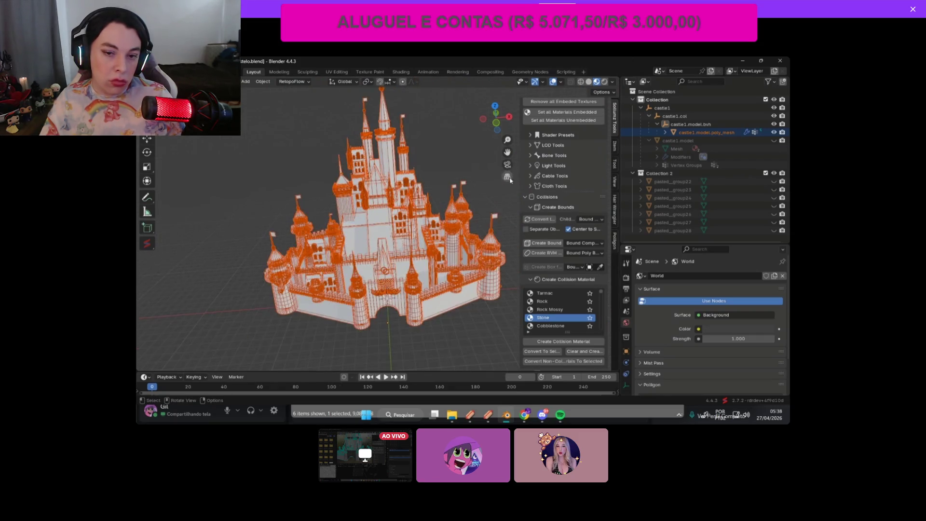
{"action": "scroll", "coordinate": [504, 164], "scroll_direction": "up", "scroll_amount": 5}
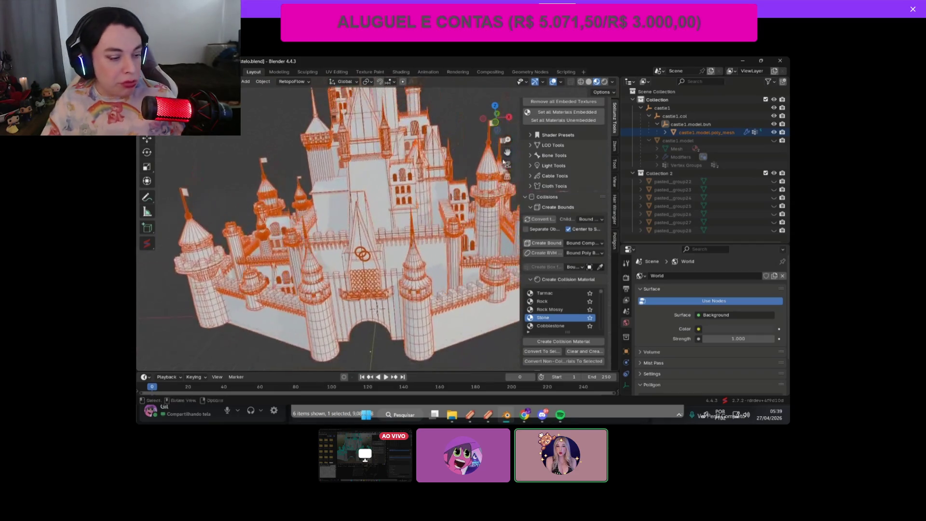
{"action": "scroll", "coordinate": [504, 161], "scroll_direction": "down", "scroll_amount": 5}
{"action": "left_click", "coordinate": [662, 135]}
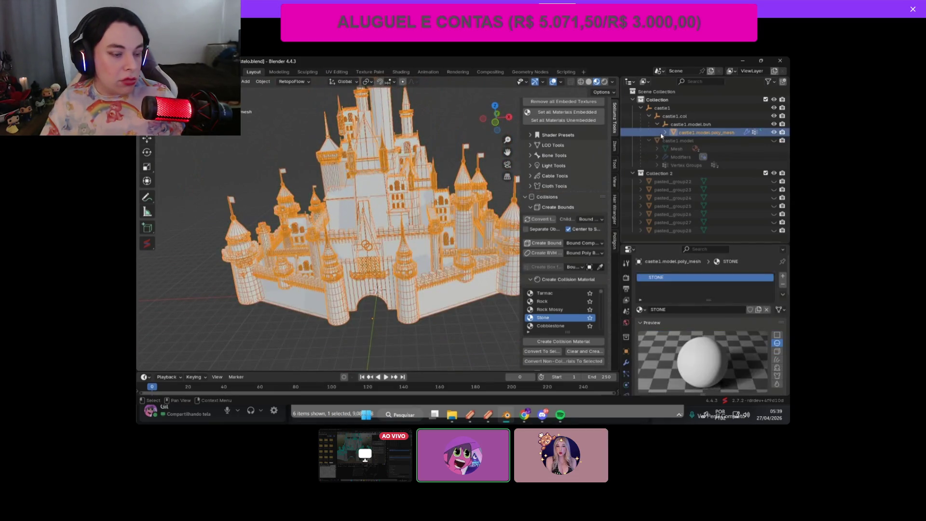
Step: Expand castle1.model.poly_mesh in the outliner and select its STONE material
{"action": "left_click", "coordinate": [665, 132]}
{"action": "left_click", "coordinate": [674, 140]}
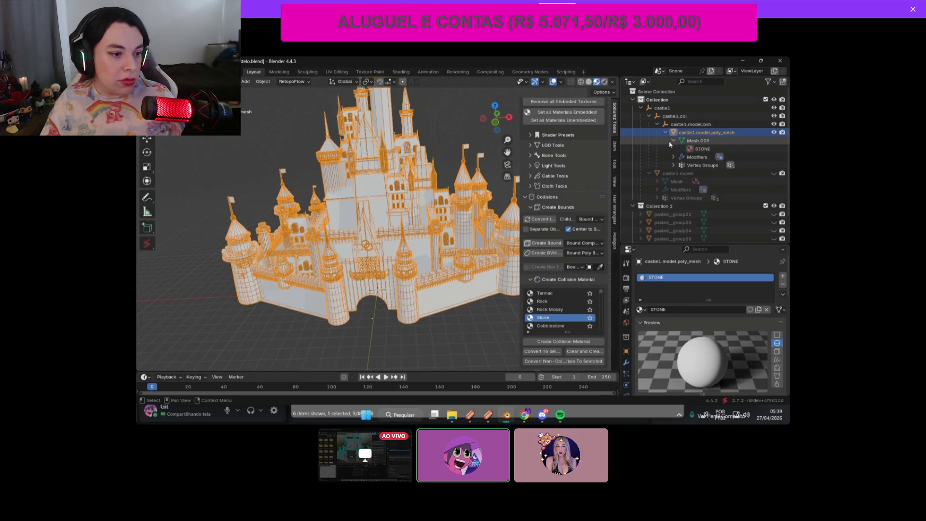
{"action": "left_click", "coordinate": [691, 150]}
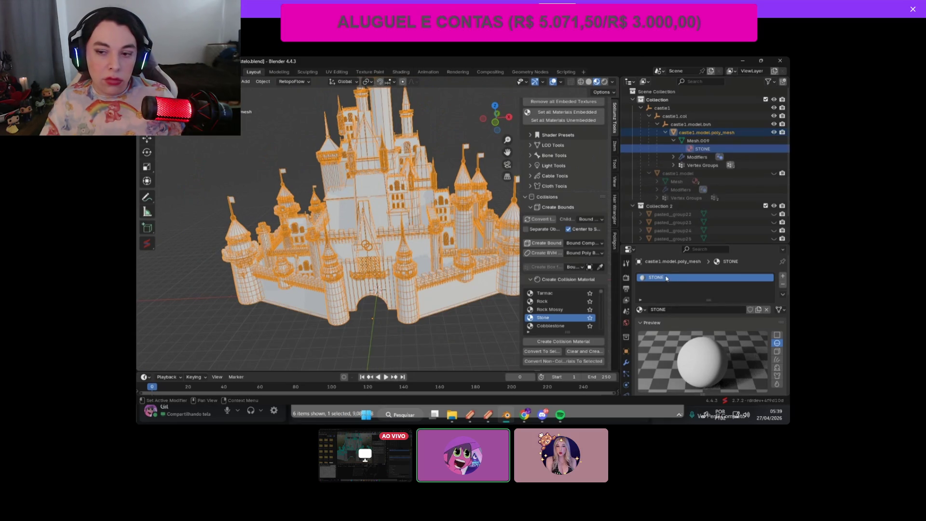
{"action": "scroll", "coordinate": [705, 361], "scroll_direction": "down", "scroll_amount": 5}
Step: Change the STONE material's surface colour from light grey to golden tan
{"action": "left_click", "coordinate": [738, 335]}
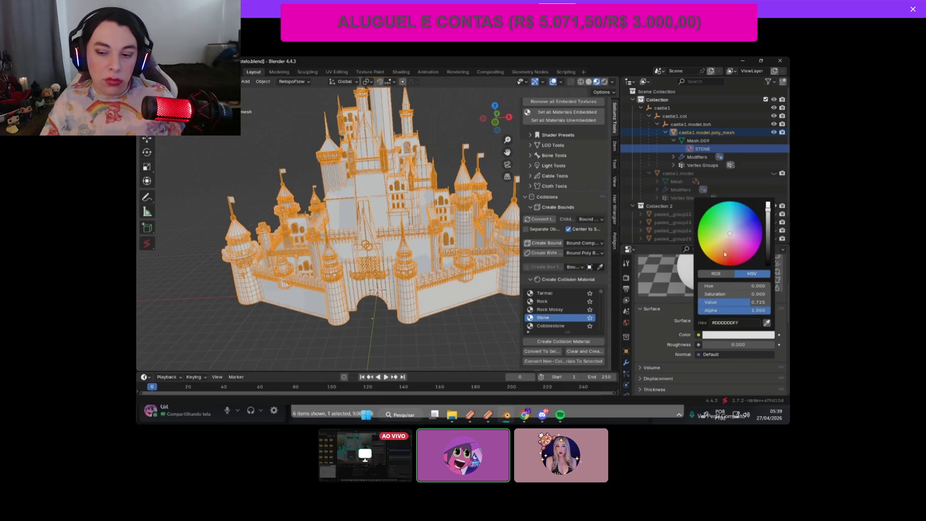
{"action": "left_click", "coordinate": [722, 247]}
{"action": "mouse_move", "coordinate": [722, 247]}
{"action": "left_mouse_down"}
{"action": "mouse_move", "coordinate": [728, 233]}
{"action": "mouse_move", "coordinate": [747, 260]}
{"action": "mouse_move", "coordinate": [733, 239]}
{"action": "mouse_move", "coordinate": [743, 254]}
{"action": "mouse_move", "coordinate": [712, 244]}
{"action": "mouse_move", "coordinate": [748, 253]}
{"action": "left_mouse_up"}
{"action": "left_click", "coordinate": [768, 243]}
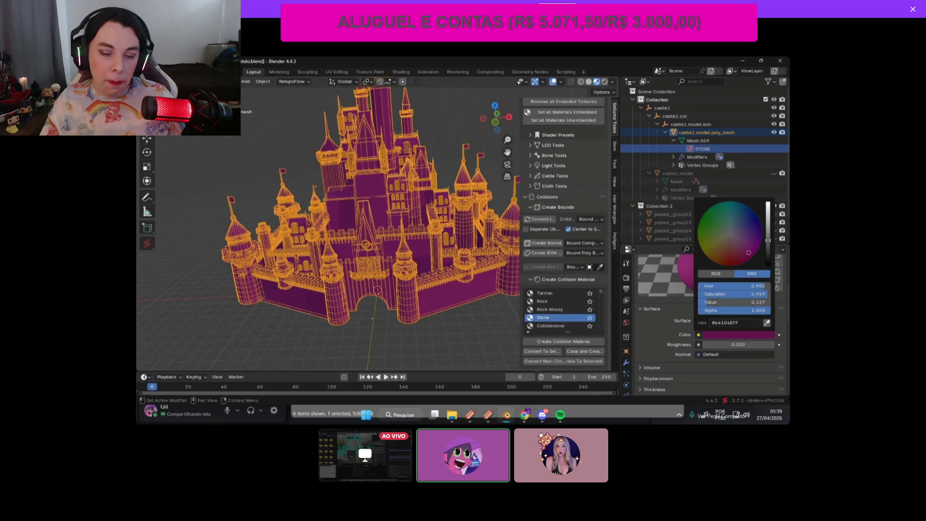
{"action": "key", "text": "ctrl+z"}
{"action": "key", "text": "ctrl+z"}
{"action": "key", "text": "ctrl+z"}
{"action": "left_click_drag", "start_coordinate": [491, 119], "coordinate": [512, 121]}
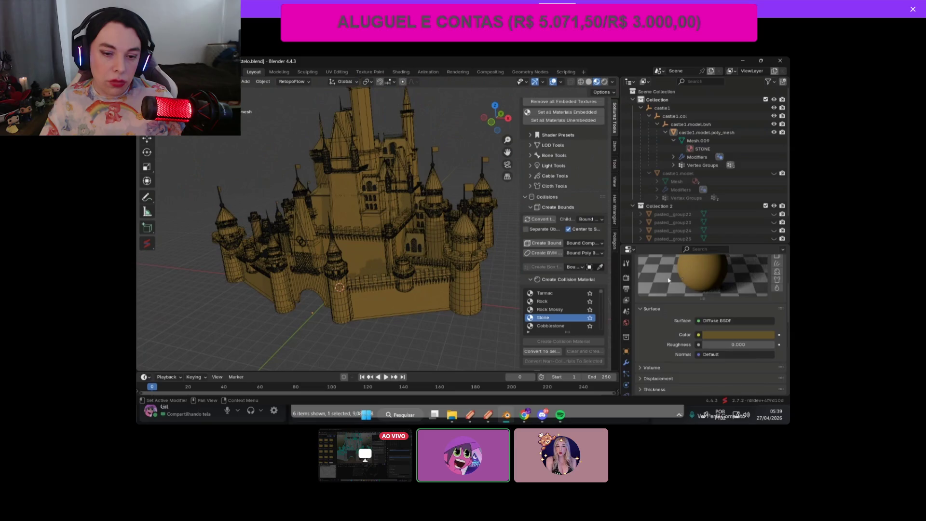
{"action": "scroll", "coordinate": [669, 280], "scroll_direction": "up", "scroll_amount": 5}
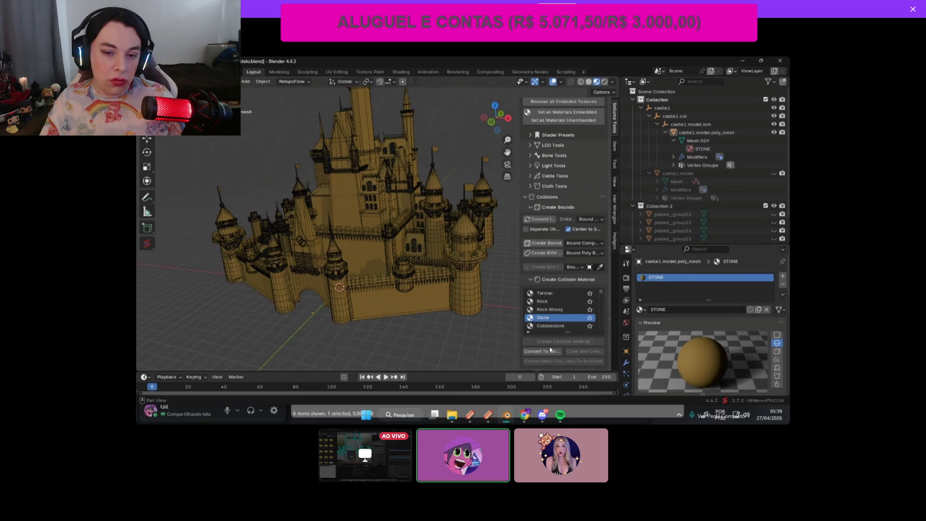
{"action": "left_click", "coordinate": [529, 334]}
{"action": "type", "text": "metal"}
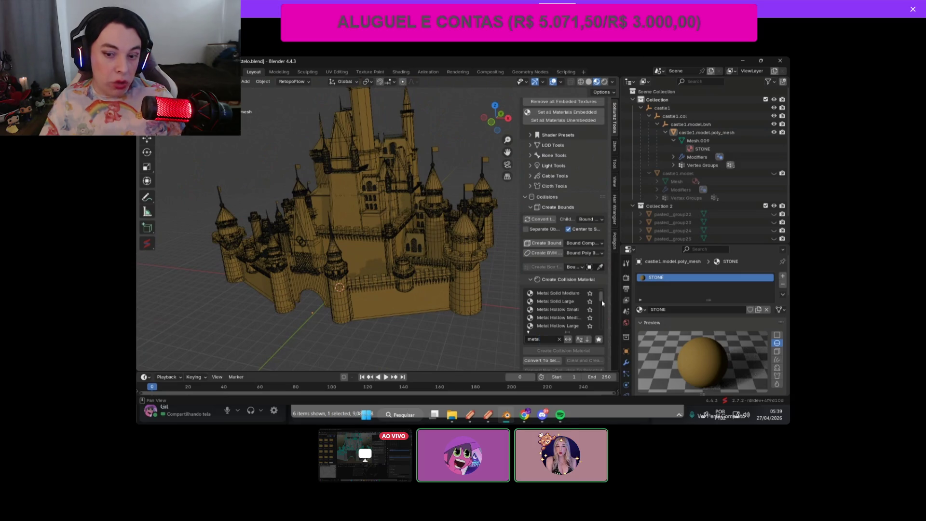
{"action": "mouse_move", "coordinate": [602, 309]}
{"action": "left_mouse_down"}
{"action": "mouse_move", "coordinate": [609, 324]}
{"action": "mouse_move", "coordinate": [603, 297]}
{"action": "left_mouse_up"}
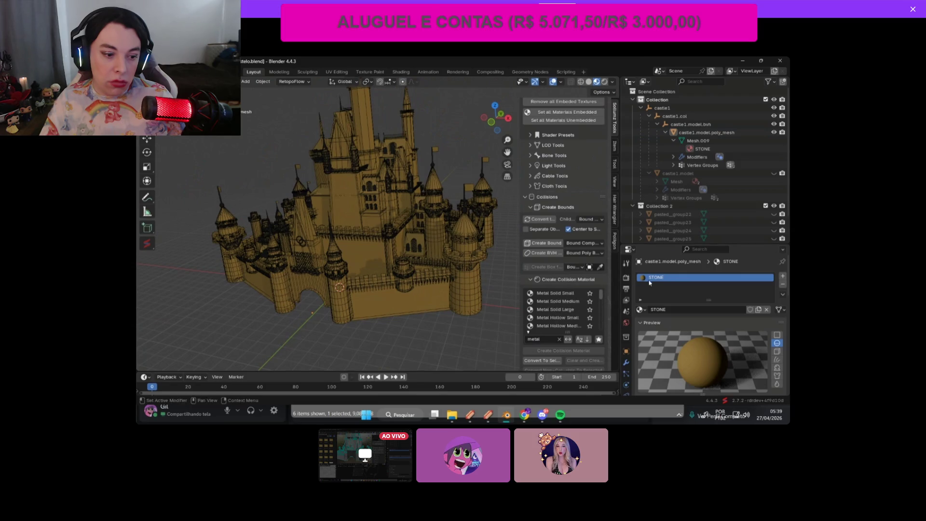
{"action": "left_click", "coordinate": [491, 122]}
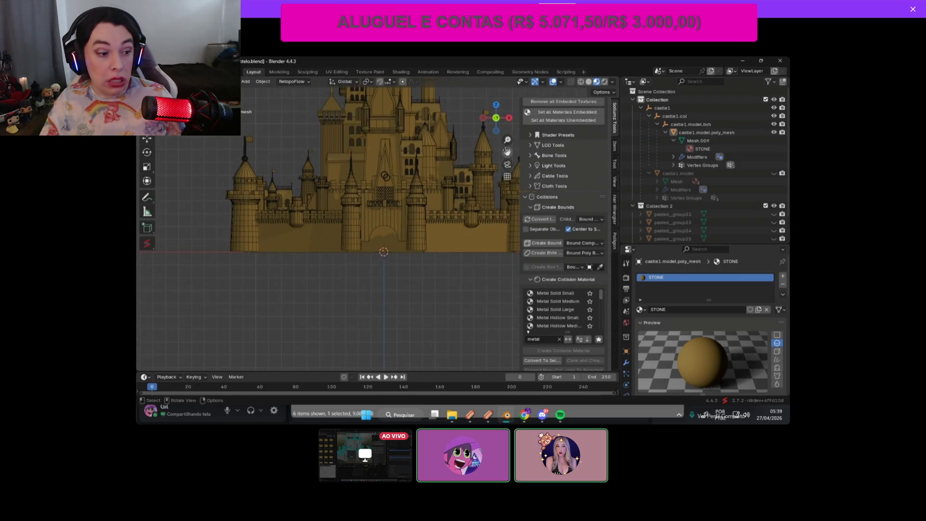
{"action": "scroll", "coordinate": [507, 152], "scroll_direction": "up", "scroll_amount": 5}
{"action": "left_click_drag", "start_coordinate": [507, 151], "coordinate": [604, 170]}
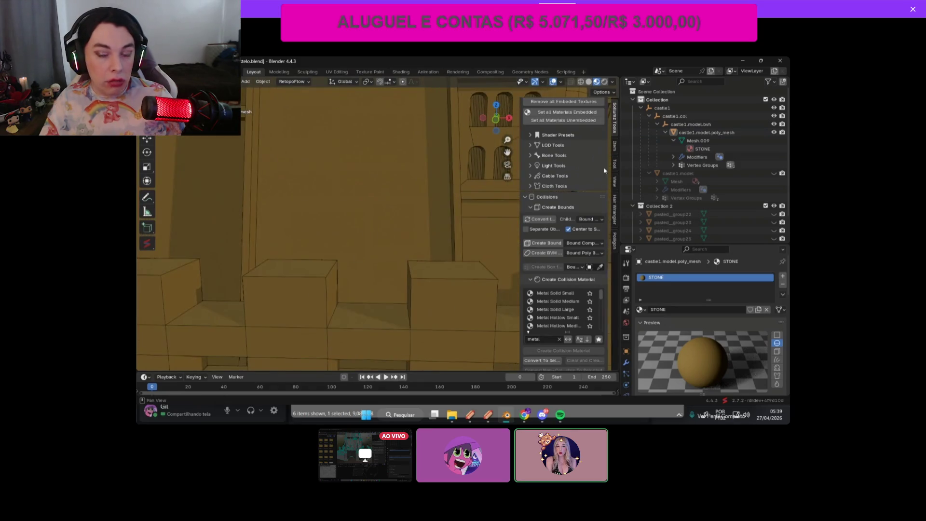
{"action": "key", "text": "Home"}
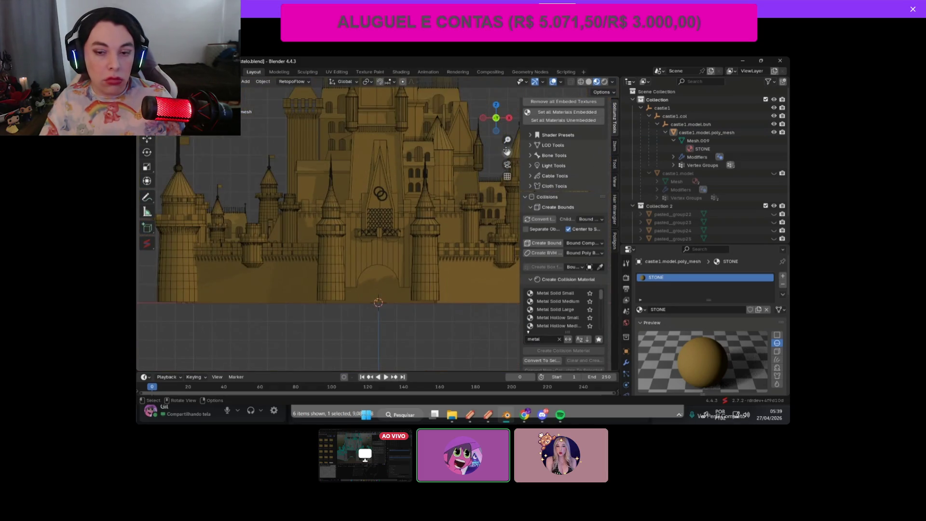
{"action": "scroll", "coordinate": [507, 152], "scroll_direction": "up", "scroll_amount": 3}
{"action": "left_click_drag", "start_coordinate": [507, 152], "coordinate": [492, 155]}
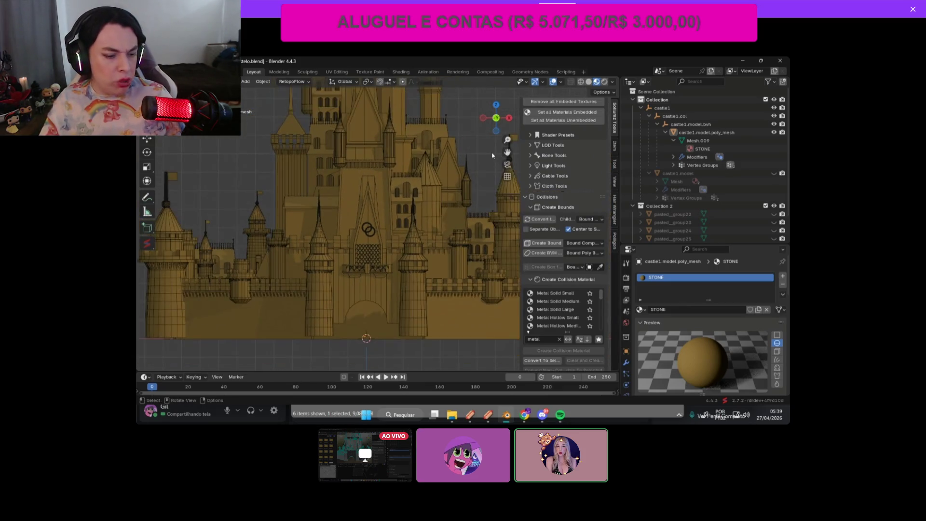
{"action": "scroll", "coordinate": [492, 156], "scroll_direction": "down", "scroll_amount": 2}
{"action": "scroll", "coordinate": [492, 155], "scroll_direction": "up", "scroll_amount": 3}
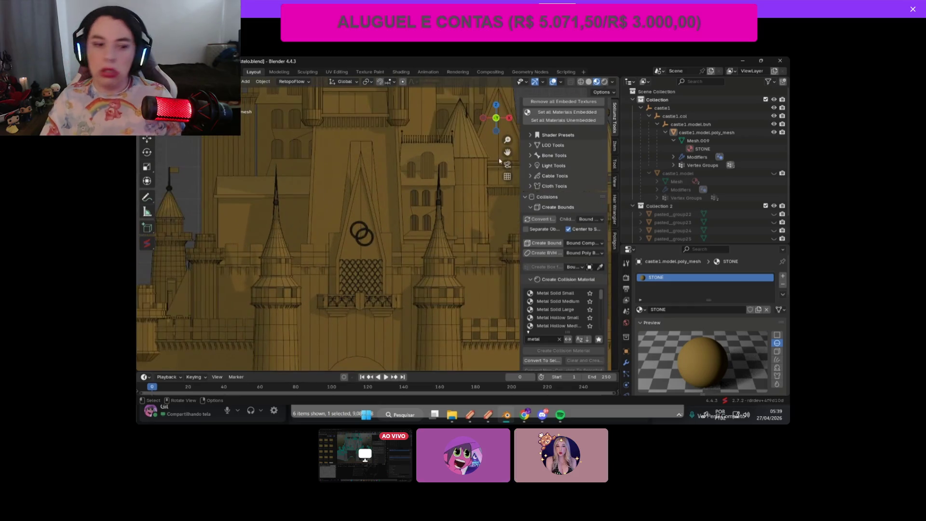
{"action": "scroll", "coordinate": [487, 182], "scroll_direction": "down", "scroll_amount": 4}
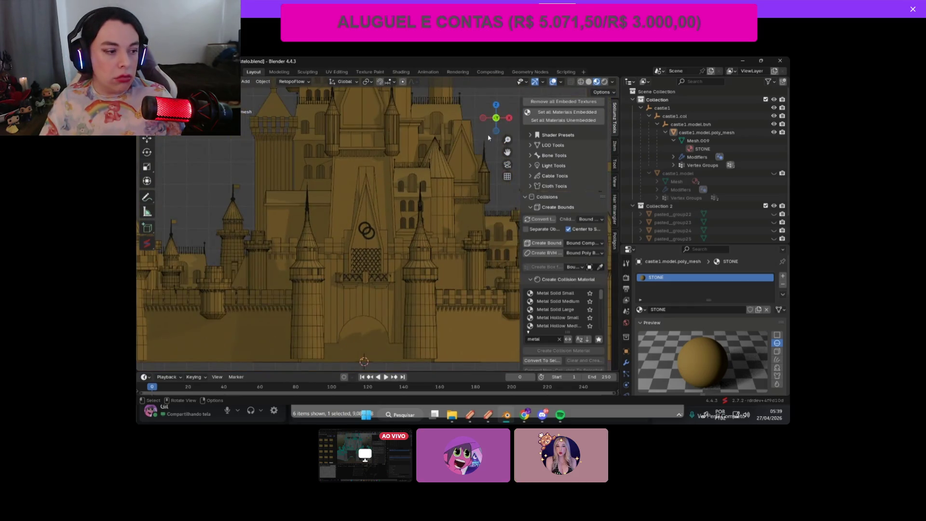
{"action": "scroll", "coordinate": [487, 140], "scroll_direction": "up", "scroll_amount": 4}
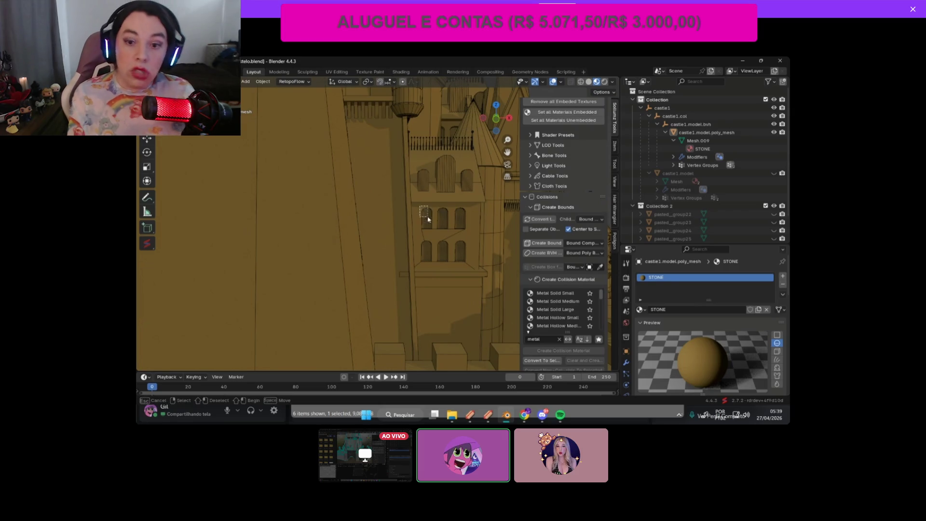
Step: Inspect the castle's central tower wall faces in Edit Mode, then return to Object Mode and deselect
{"action": "left_click", "coordinate": [435, 232]}
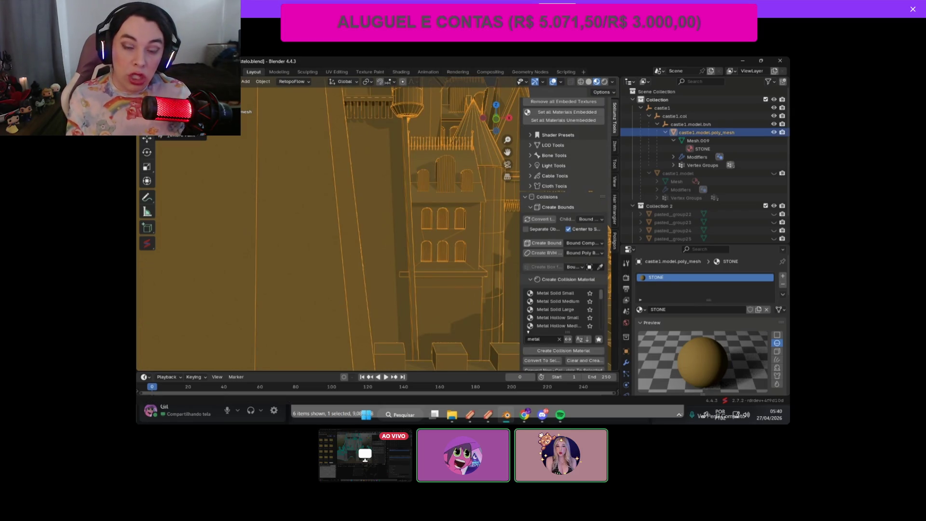
{"action": "key", "text": "Tab"}
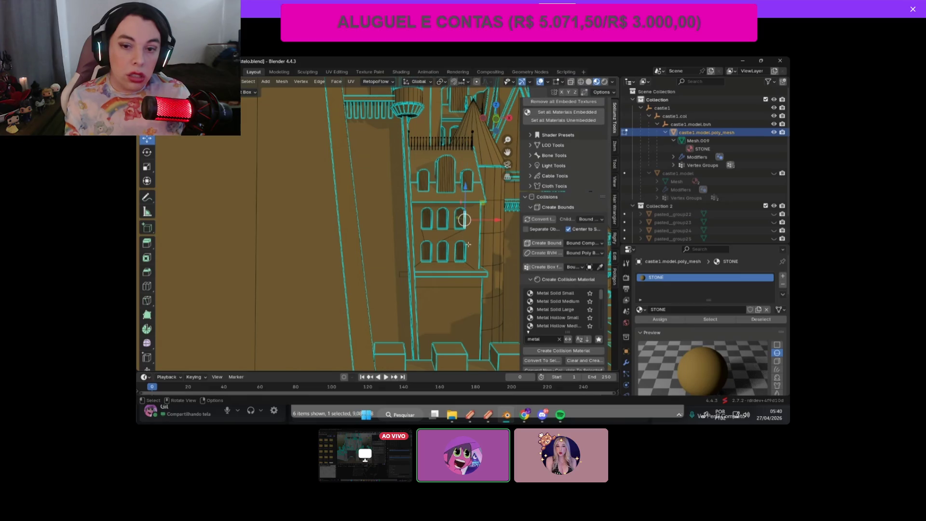
{"action": "left_click", "coordinate": [468, 244]}
{"action": "left_click", "coordinate": [473, 224], "text": "shift"}
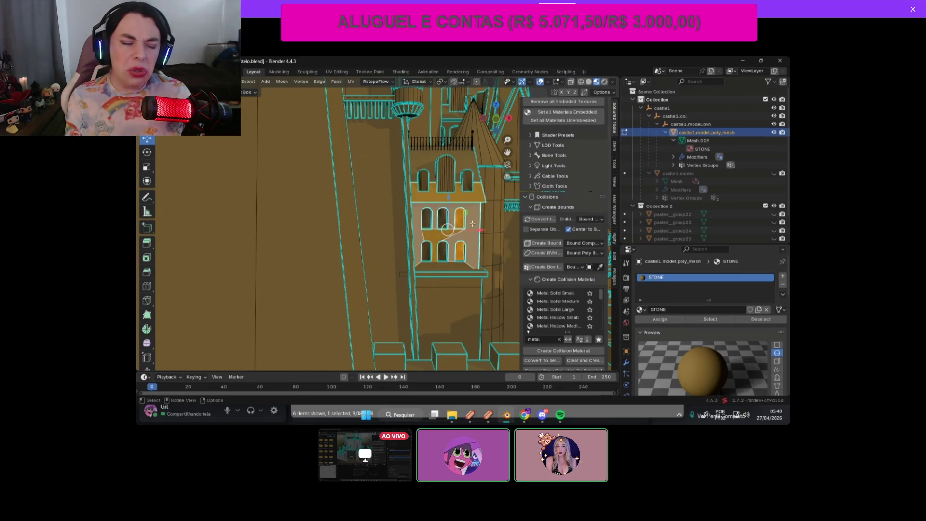
{"action": "left_click", "coordinate": [471, 235]}
{"action": "key", "text": "Tab"}
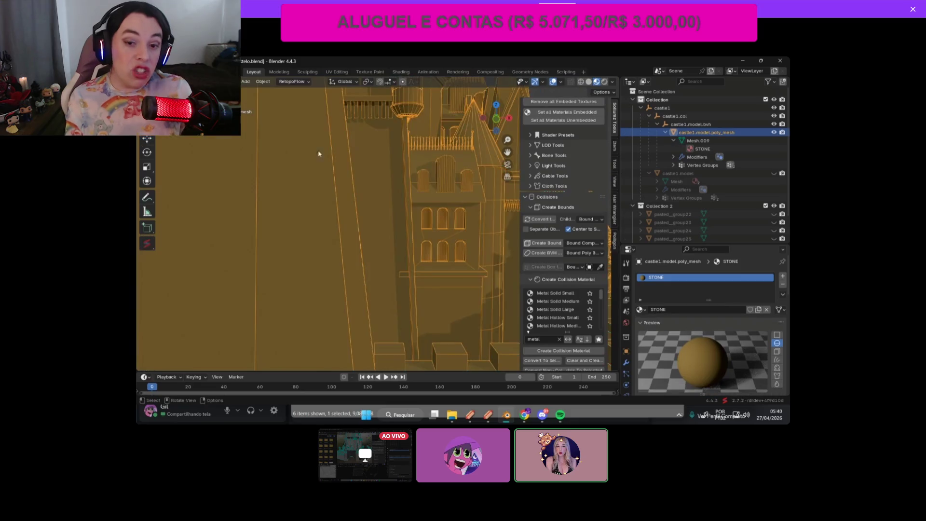
{"action": "key", "text": "KP_Decimal"}
{"action": "key", "text": "alt+a"}
Step: Orbit and zoom around the castle to inspect its walls and left tower
{"action": "scroll", "coordinate": [482, 156], "scroll_direction": "up", "scroll_amount": 3}
{"action": "scroll", "coordinate": [482, 157], "scroll_direction": "up", "scroll_amount": 8}
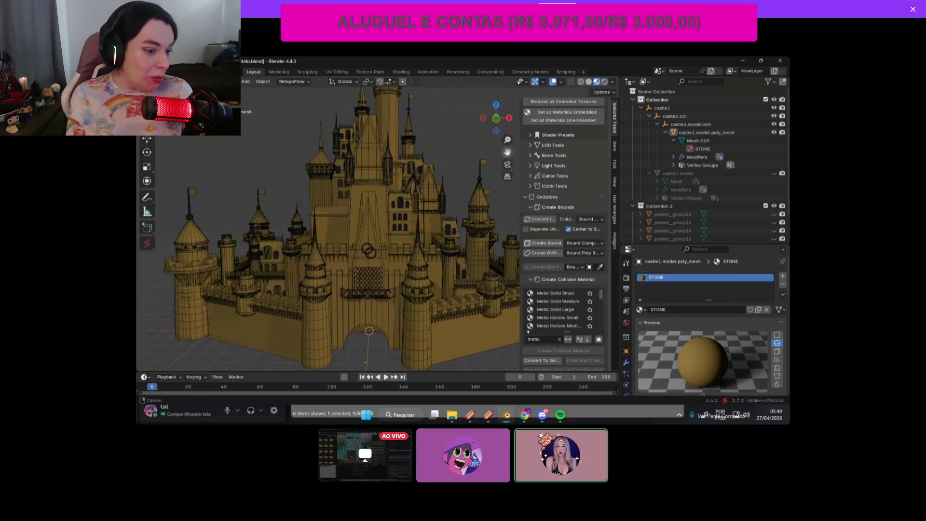
{"action": "scroll", "coordinate": [472, 154], "scroll_direction": "down", "scroll_amount": 3}
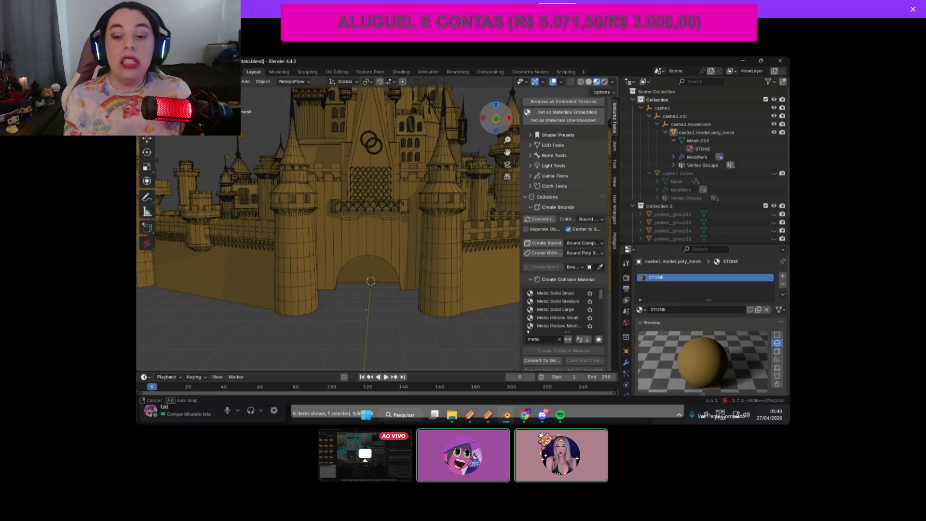
{"action": "scroll", "coordinate": [482, 155], "scroll_direction": "up", "scroll_amount": 5}
{"action": "middle_click_drag", "start_coordinate": [386, 308], "coordinate": [431, 283]}
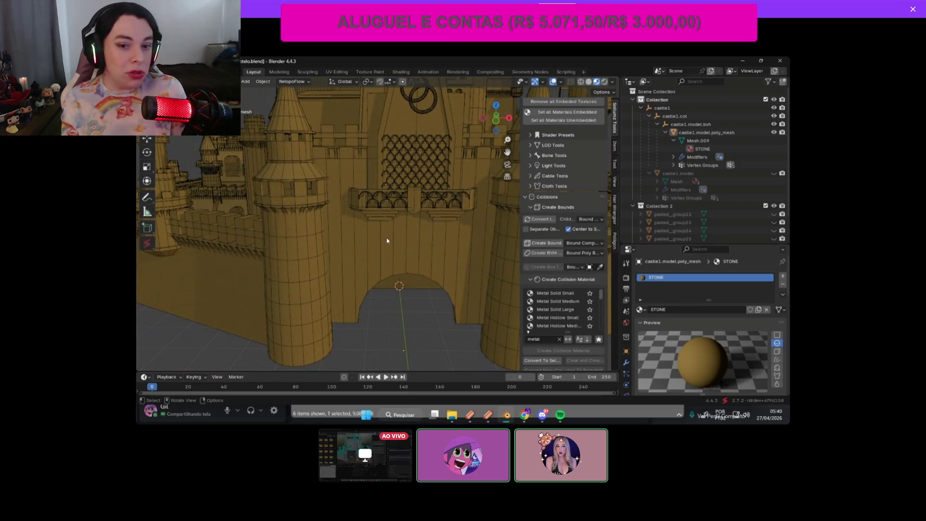
{"action": "scroll", "coordinate": [424, 178], "scroll_direction": "down", "scroll_amount": 3}
{"action": "left_click_drag", "start_coordinate": [496, 117], "coordinate": [501, 115]}
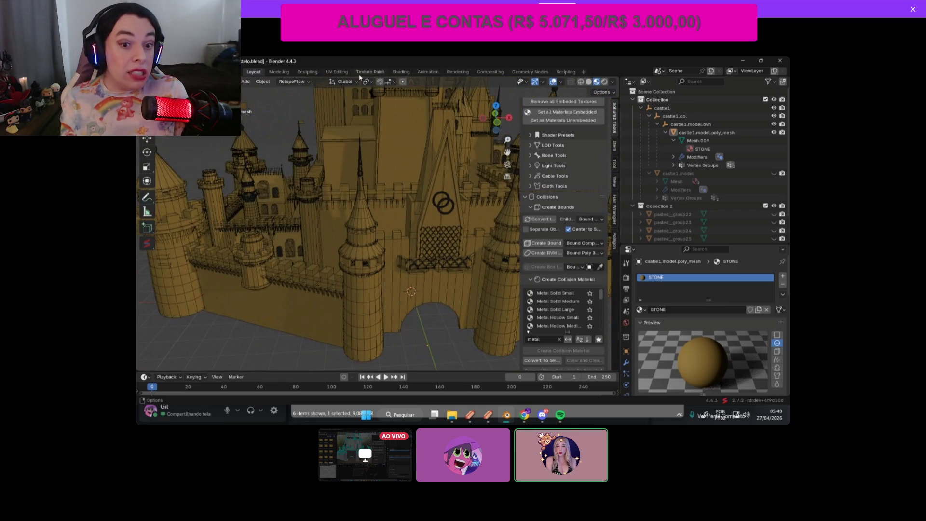
{"action": "middle_click_drag", "start_coordinate": [427, 180], "coordinate": [386, 202]}
{"action": "left_click_drag", "start_coordinate": [483, 119], "coordinate": [390, 146]}
{"action": "middle_click_drag", "start_coordinate": [390, 147], "coordinate": [287, 172]}
{"action": "middle_click_drag", "start_coordinate": [508, 139], "coordinate": [508, 139]}
{"action": "left_click_drag", "start_coordinate": [508, 153], "coordinate": [426, 194]}
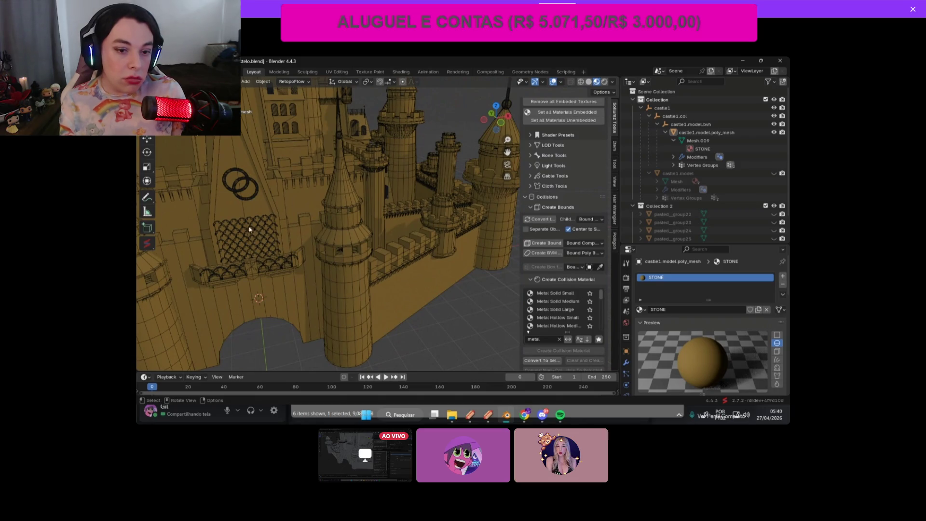
Step: Pan over the tower, spire and battlements, then snap to a front orthographic view
{"action": "middle_click_drag", "start_coordinate": [509, 162], "coordinate": [480, 323]}
{"action": "left_click_drag", "start_coordinate": [501, 158], "coordinate": [381, 274]}
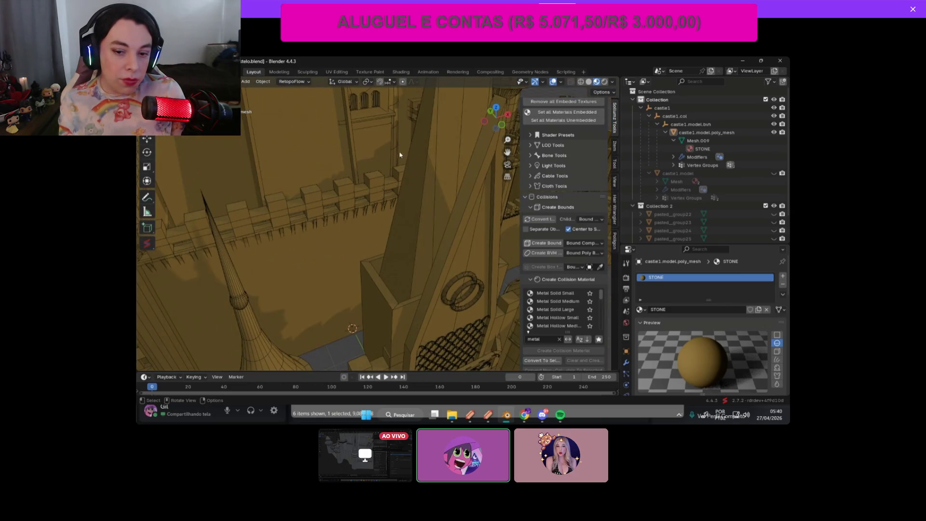
{"action": "scroll", "coordinate": [365, 150], "scroll_direction": "down", "scroll_amount": 4}
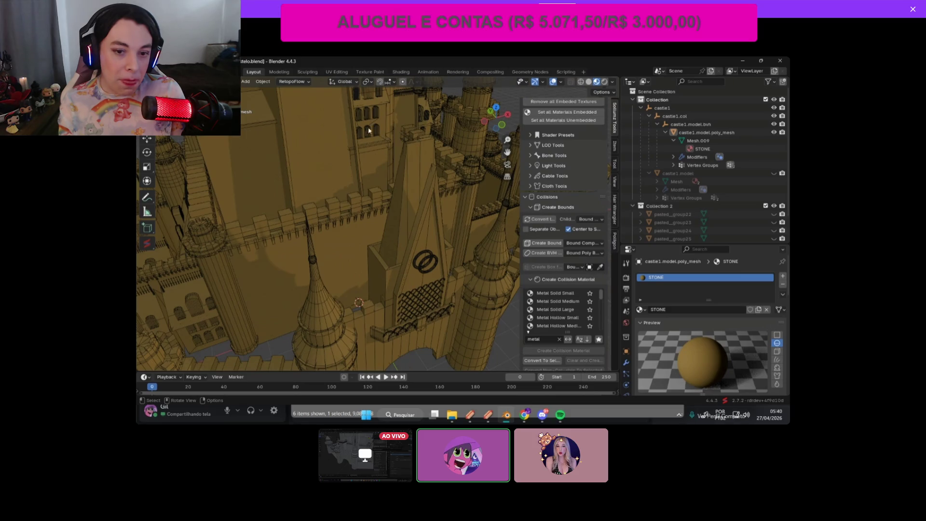
{"action": "middle_click_drag", "start_coordinate": [369, 130], "coordinate": [338, 186], "text": "shift"}
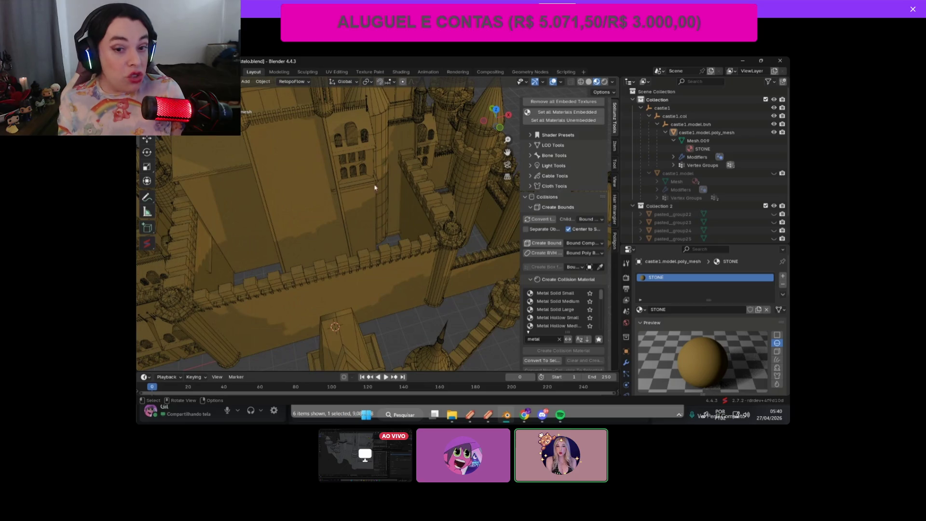
{"action": "scroll", "coordinate": [376, 187], "scroll_direction": "up", "scroll_amount": 3}
{"action": "mouse_move", "coordinate": [363, 161]}
{"action": "middle_mouse_down", "text": "shift"}
{"action": "mouse_move", "coordinate": [473, 159]}
{"action": "mouse_move", "coordinate": [465, 232]}
{"action": "mouse_move", "coordinate": [480, 299]}
{"action": "middle_mouse_up", "text": "shift"}
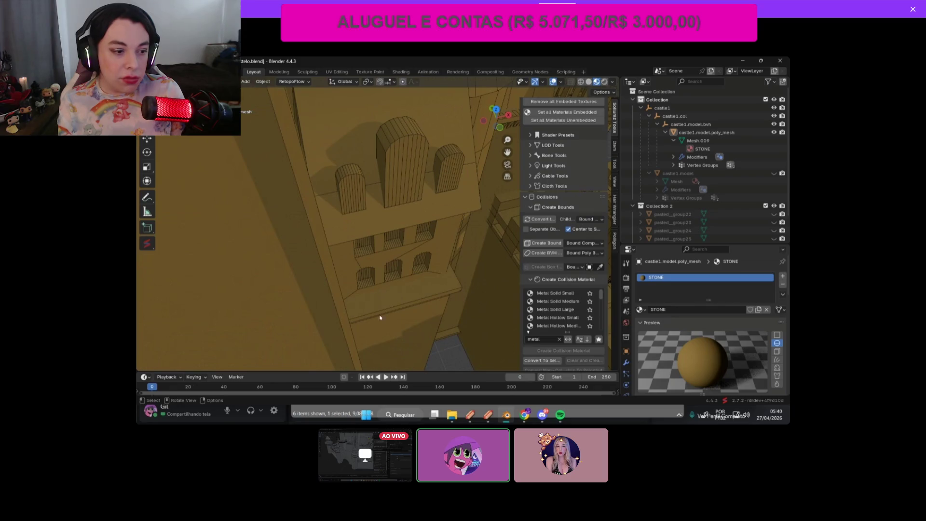
{"action": "key", "text": "KP_Decimal"}
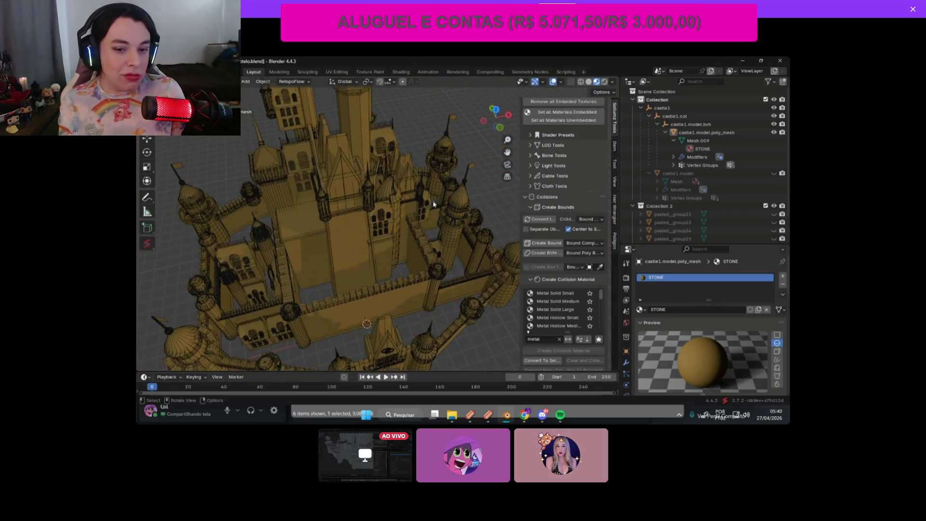
{"action": "mouse_move", "coordinate": [489, 127]}
{"action": "left_mouse_down"}
{"action": "mouse_move", "coordinate": [502, 119]}
{"action": "mouse_move", "coordinate": [488, 143]}
{"action": "left_mouse_up"}
{"action": "scroll", "coordinate": [365, 197], "scroll_direction": "up", "scroll_amount": 4}
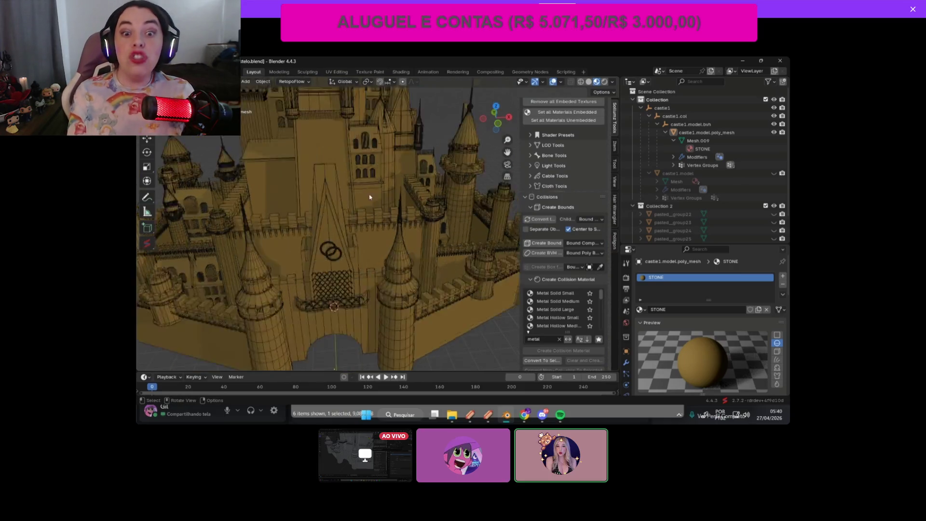
{"action": "scroll", "coordinate": [352, 172], "scroll_direction": "down", "scroll_amount": 2}
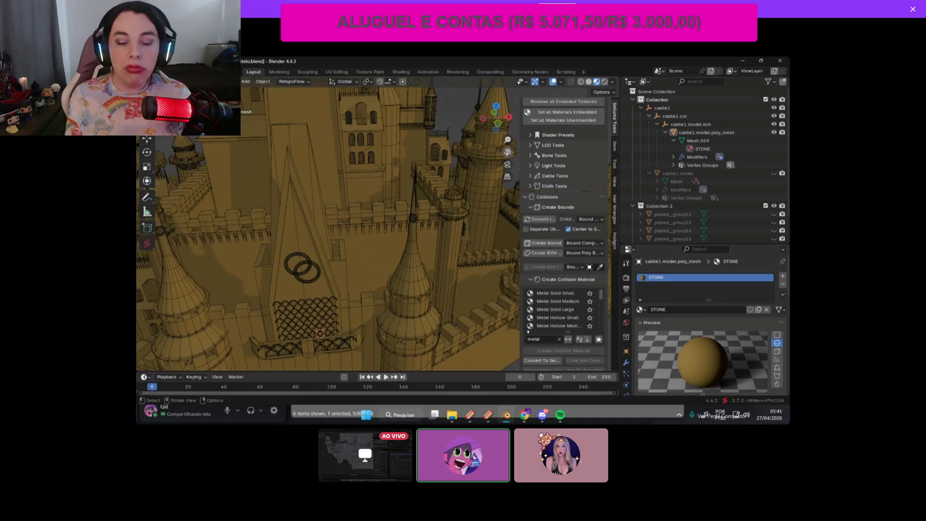
{"action": "scroll", "coordinate": [462, 163], "scroll_direction": "down", "scroll_amount": 5}
{"action": "left_click", "coordinate": [498, 123]}
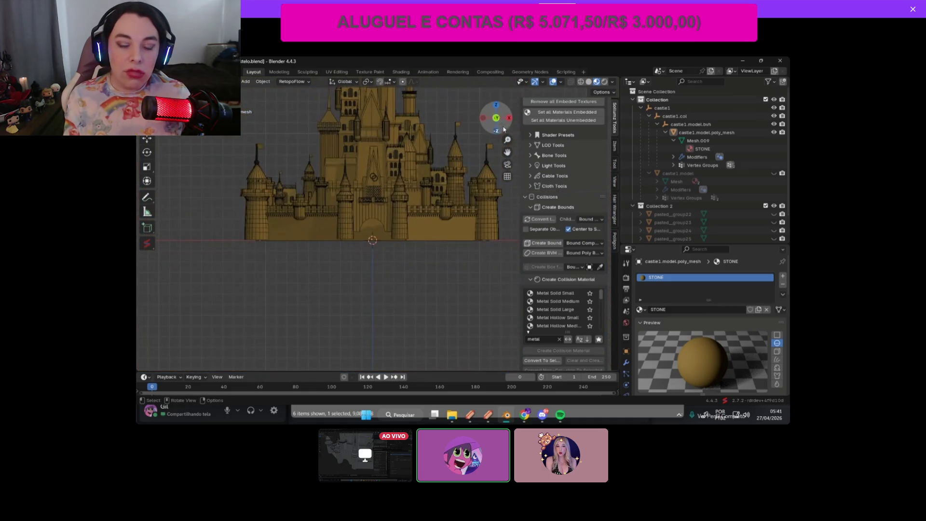
Step: Return to the front orthographic view and orbit over the gate, towers and battlements
{"action": "middle_click_drag", "start_coordinate": [456, 174], "coordinate": [447, 248]}
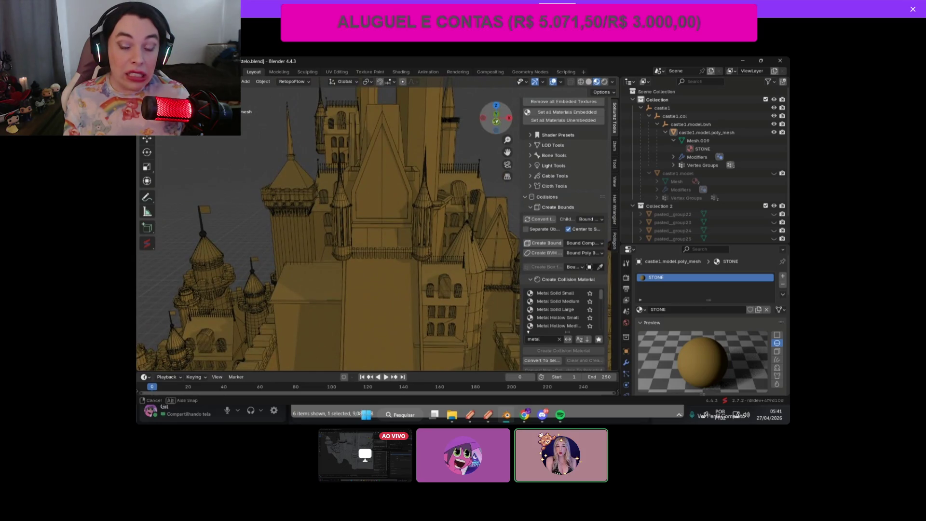
{"action": "left_click", "coordinate": [497, 122]}
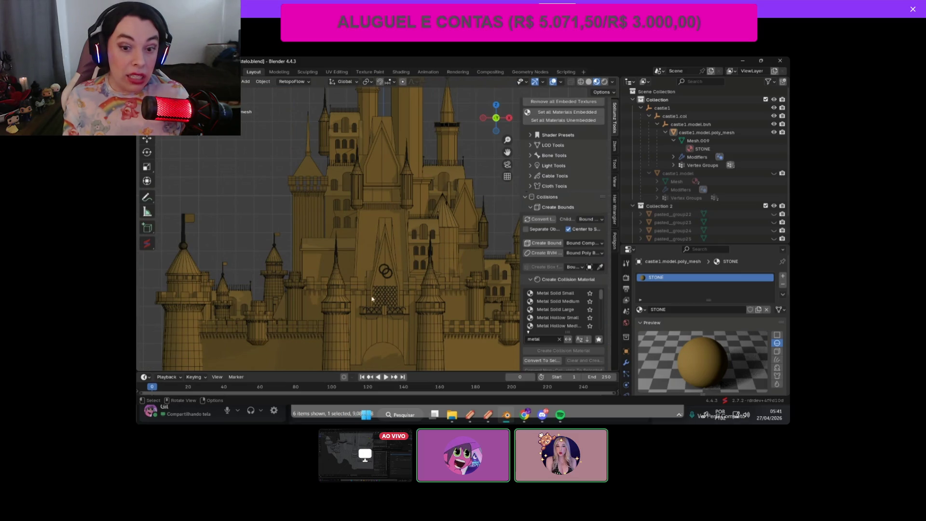
{"action": "middle_click_drag", "start_coordinate": [496, 140], "coordinate": [418, 190]}
{"action": "scroll", "coordinate": [463, 160], "scroll_direction": "up", "scroll_amount": 4}
{"action": "middle_click_drag", "start_coordinate": [483, 130], "coordinate": [420, 213]}
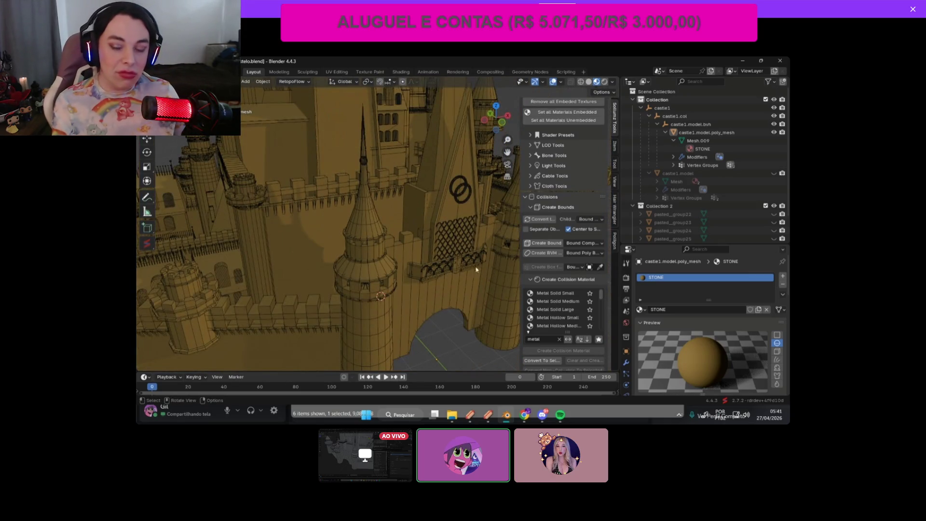
{"action": "scroll", "coordinate": [507, 164], "scroll_direction": "up", "scroll_amount": 5}
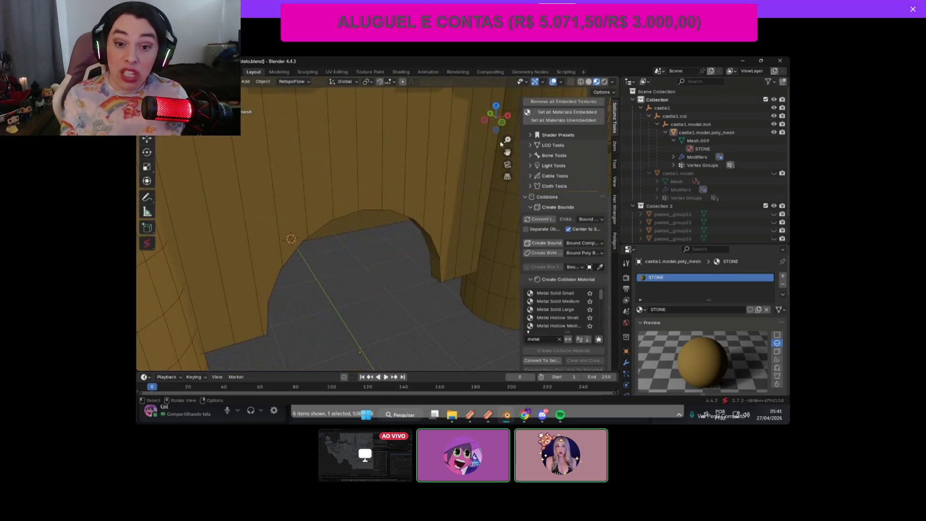
{"action": "left_click_drag", "start_coordinate": [507, 152], "coordinate": [394, 274]}
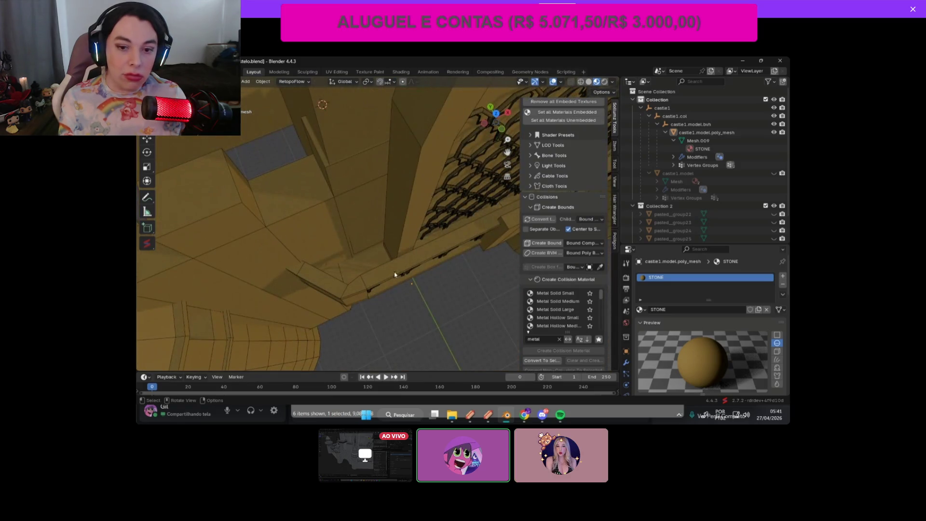
Step: Zoom out and pan until the full castle front fills the viewport
{"action": "scroll", "coordinate": [389, 256], "scroll_direction": "down", "scroll_amount": 3}
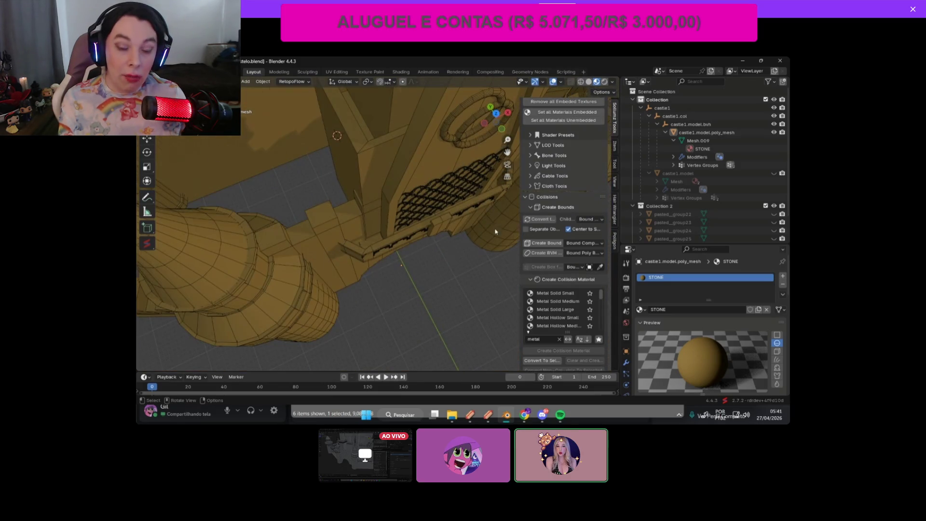
{"action": "scroll", "coordinate": [446, 204], "scroll_direction": "down", "scroll_amount": 3}
{"action": "scroll", "coordinate": [380, 245], "scroll_direction": "up", "scroll_amount": 5}
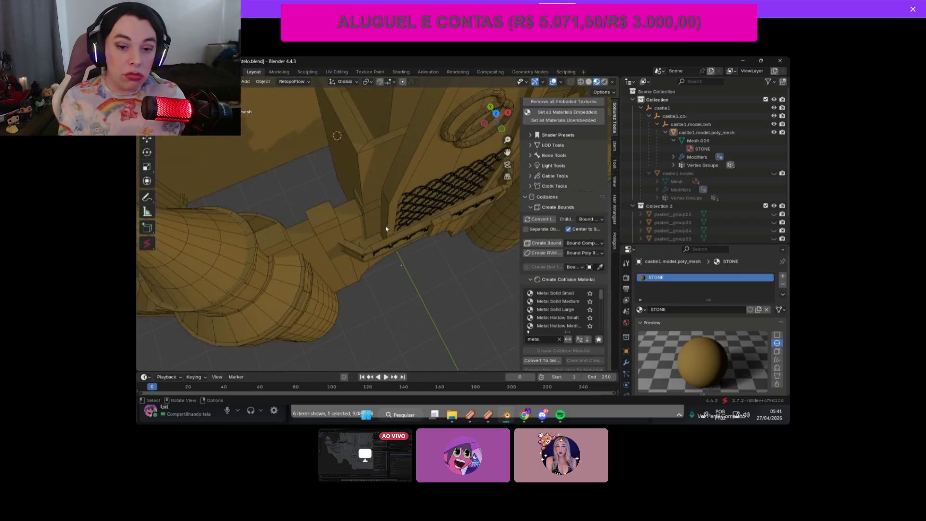
{"action": "scroll", "coordinate": [414, 249], "scroll_direction": "down", "scroll_amount": 2}
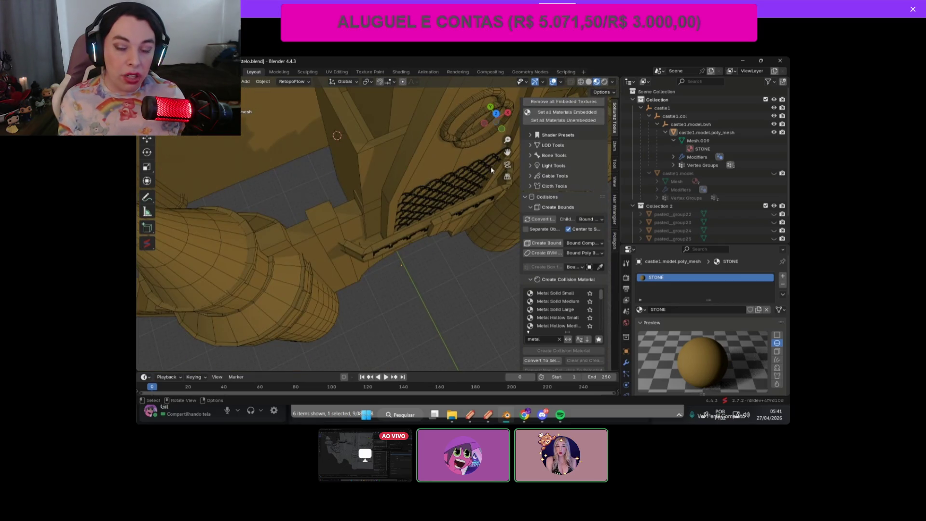
{"action": "mouse_move", "coordinate": [492, 170]}
{"action": "middle_mouse_down"}
{"action": "mouse_move", "coordinate": [446, 221]}
{"action": "mouse_move", "coordinate": [335, 154]}
{"action": "middle_mouse_up"}
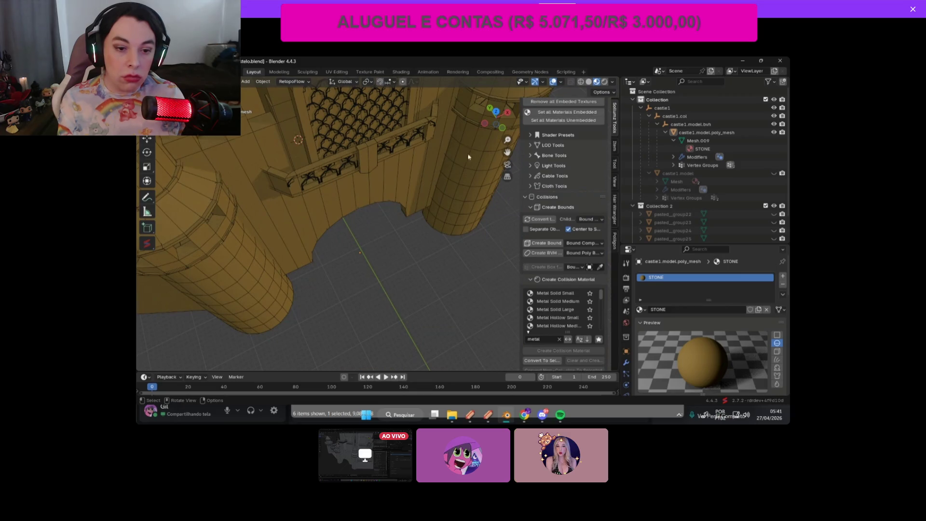
{"action": "scroll", "coordinate": [468, 157], "scroll_direction": "down", "scroll_amount": 4}
{"action": "middle_click_drag", "start_coordinate": [489, 124], "coordinate": [506, 151]}
{"action": "left_click_drag", "start_coordinate": [507, 151], "coordinate": [522, 234]}
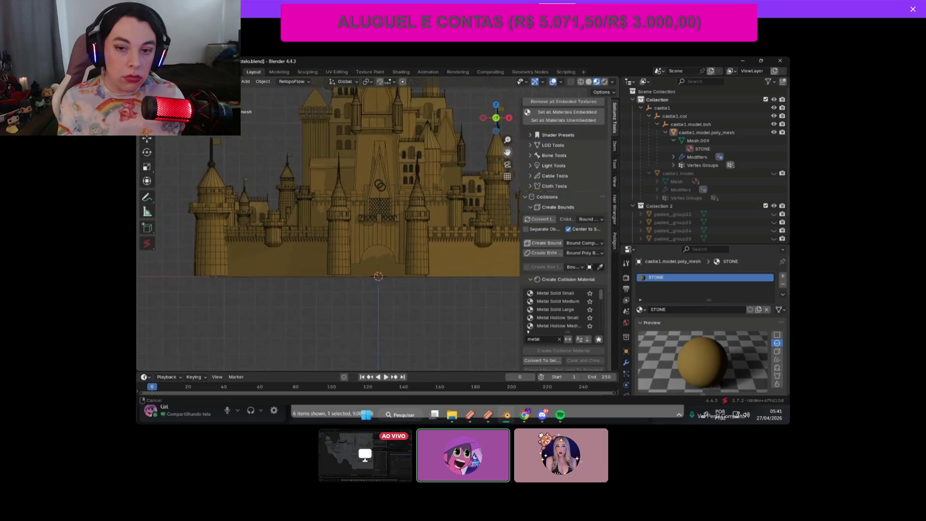
{"action": "scroll", "coordinate": [563, 296], "scroll_direction": "down", "scroll_amount": 3}
Step: Apply the [RDR] General (Default) flag preset to castle1.model.bvh, then select castle1.model
{"action": "left_click", "coordinate": [649, 172]}
{"action": "left_click", "coordinate": [649, 173]}
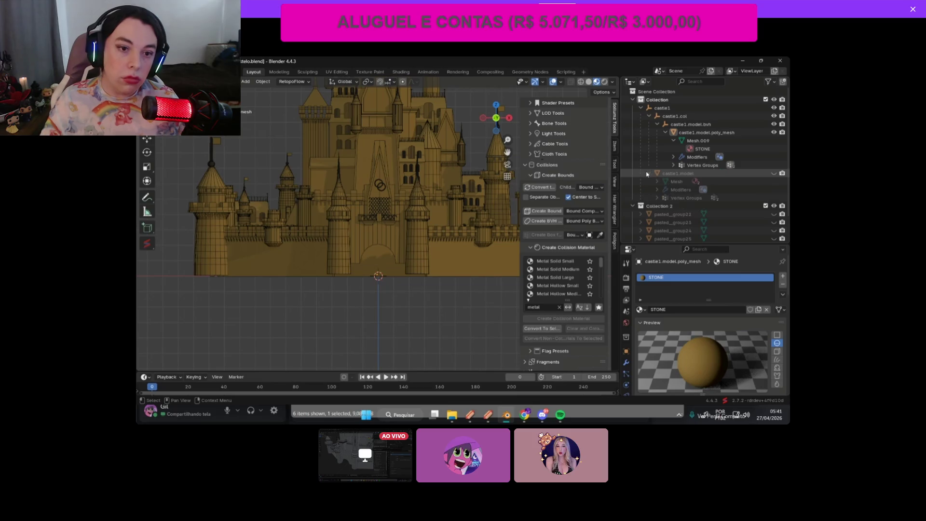
{"action": "scroll", "coordinate": [542, 322], "scroll_direction": "down", "scroll_amount": 3}
{"action": "left_click", "coordinate": [542, 322]}
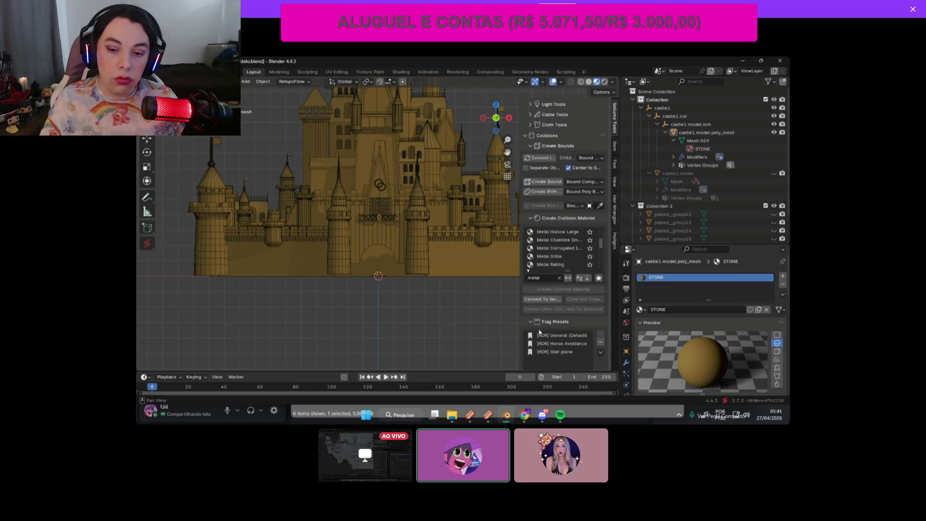
{"action": "left_click", "coordinate": [696, 125]}
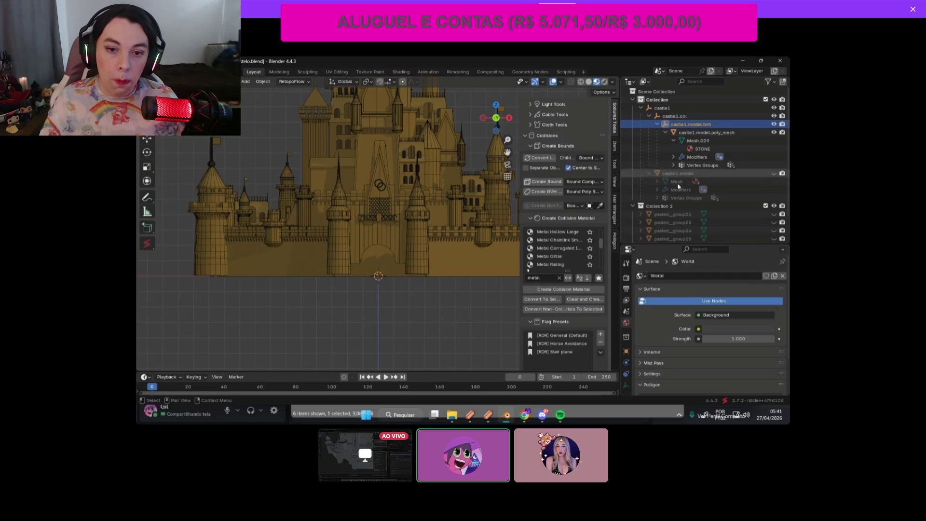
{"action": "left_click", "coordinate": [558, 337]}
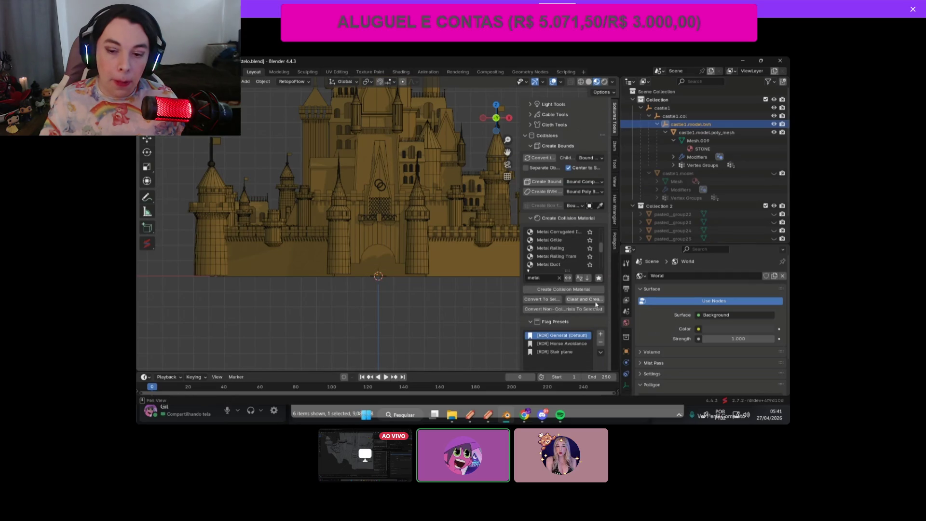
{"action": "scroll", "coordinate": [597, 304], "scroll_direction": "down", "scroll_amount": 3}
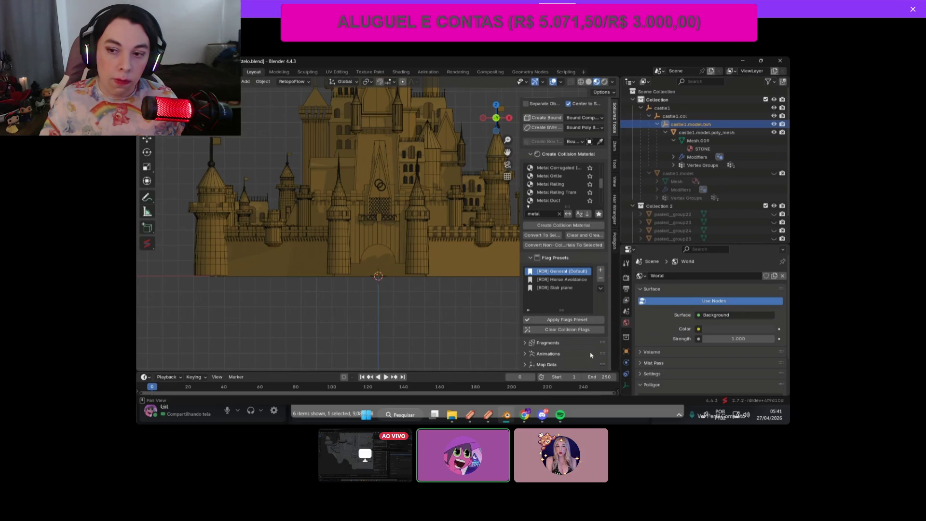
{"action": "left_click", "coordinate": [574, 320]}
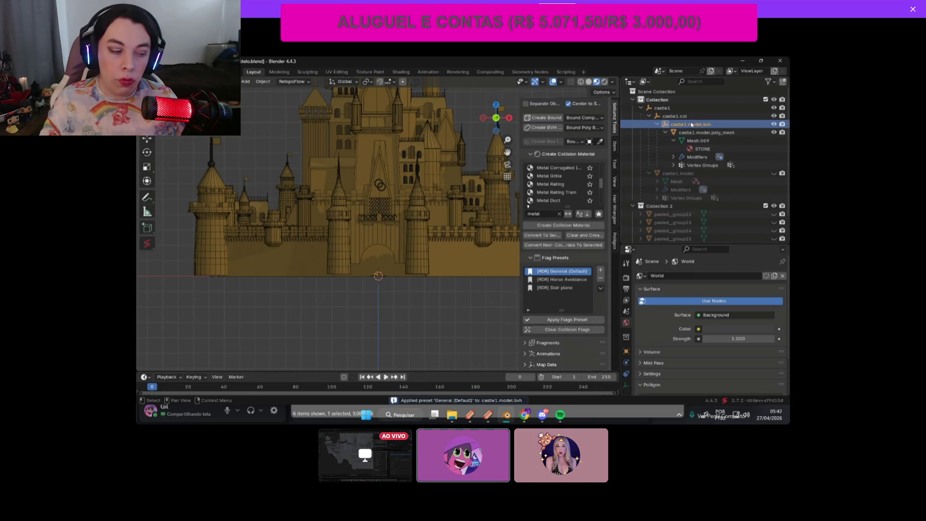
{"action": "left_click", "coordinate": [678, 181]}
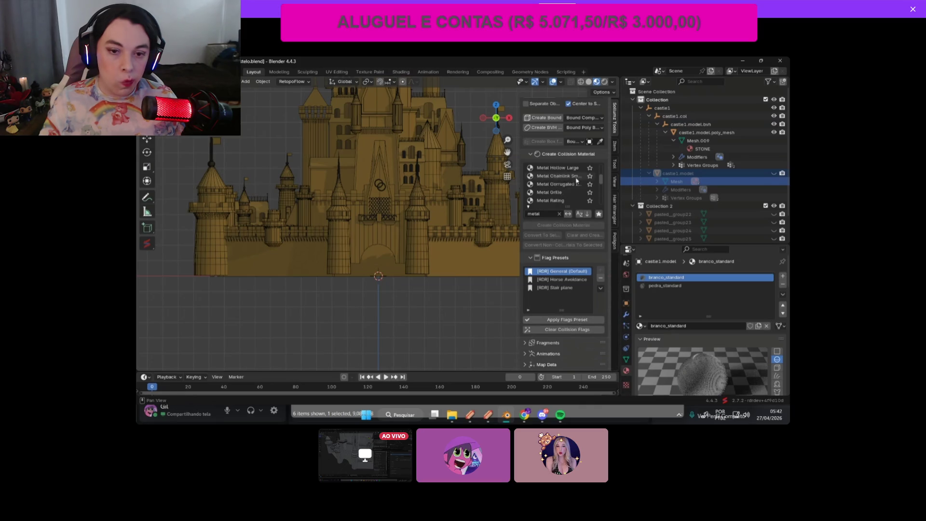
{"action": "scroll", "coordinate": [576, 180], "scroll_direction": "up", "scroll_amount": 6}
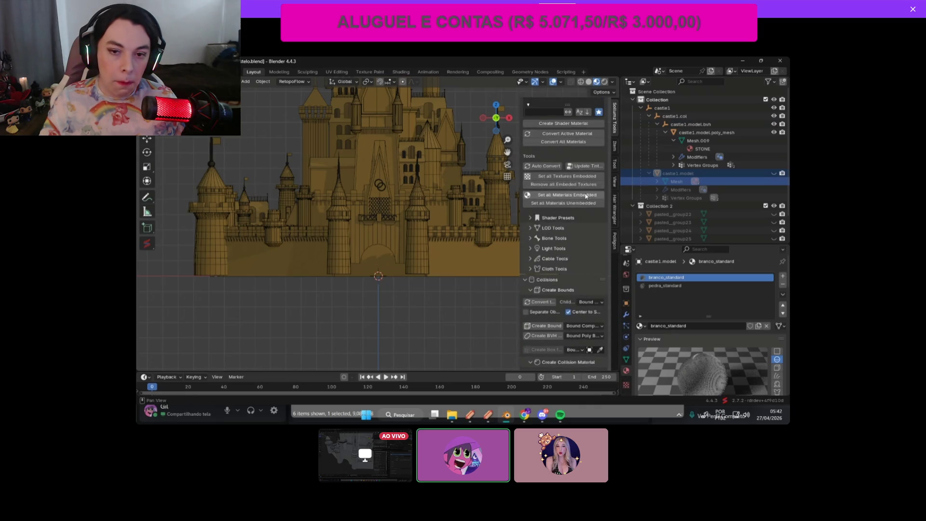
{"action": "scroll", "coordinate": [586, 195], "scroll_direction": "up", "scroll_amount": 1}
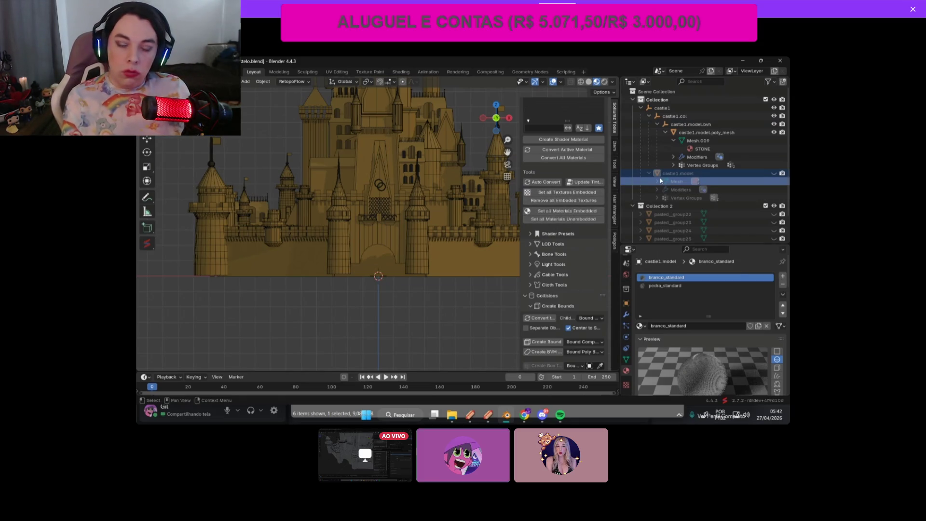
Step: Try embedding the textures, then widen Properties to show branco_standard's Sollumz material settings
{"action": "left_click", "coordinate": [572, 211]}
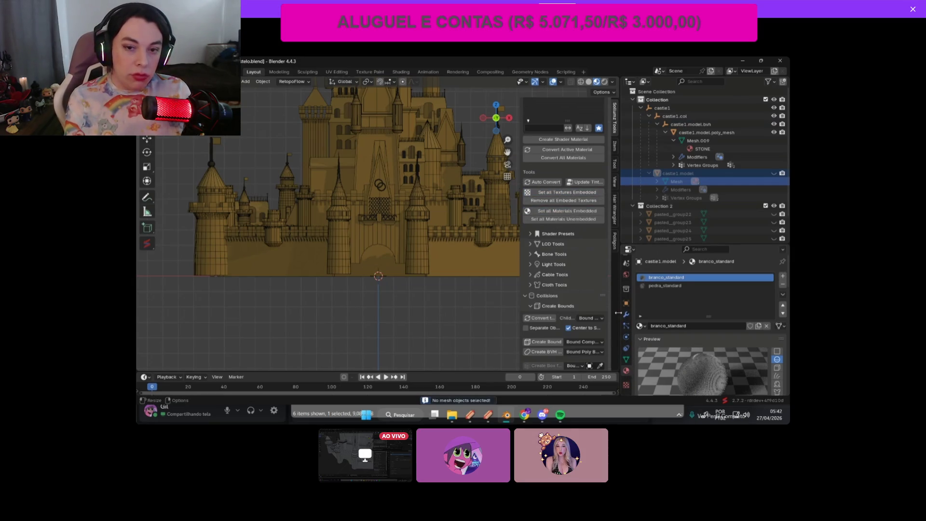
{"action": "left_click_drag", "start_coordinate": [618, 313], "coordinate": [556, 313]}
{"action": "scroll", "coordinate": [626, 364], "scroll_direction": "down", "scroll_amount": 8}
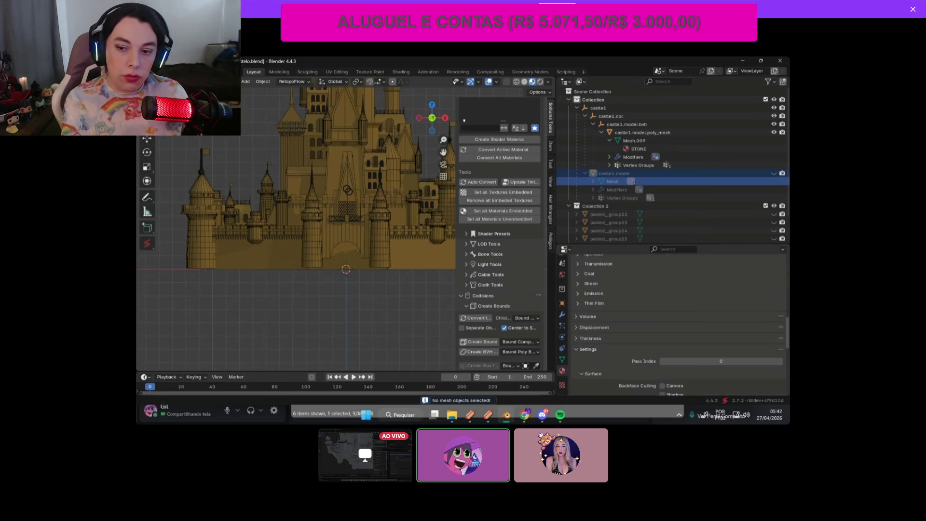
{"action": "scroll", "coordinate": [789, 329], "scroll_direction": "down", "scroll_amount": 6}
{"action": "left_click", "coordinate": [621, 320]}
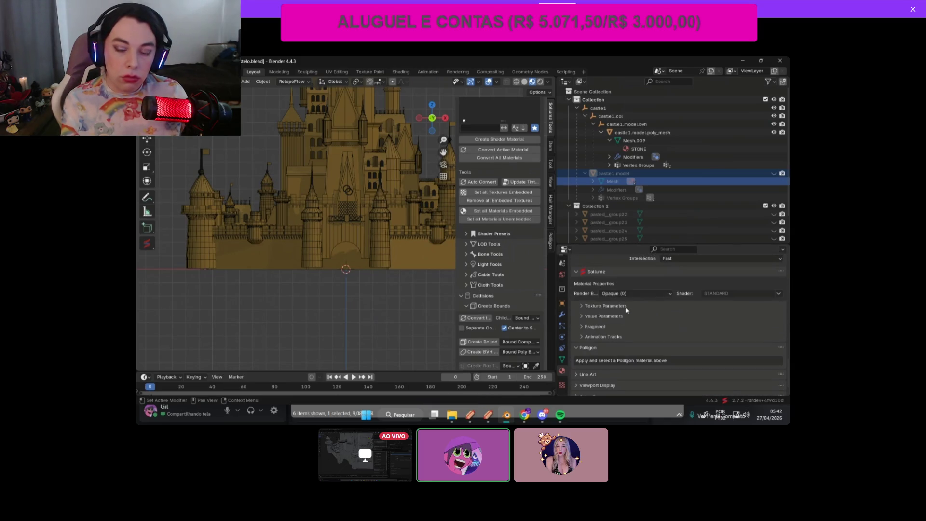
Step: Try the Render Bucket options Alpha (1) and Opaque (0) on branco_standard
{"action": "left_click", "coordinate": [621, 294]}
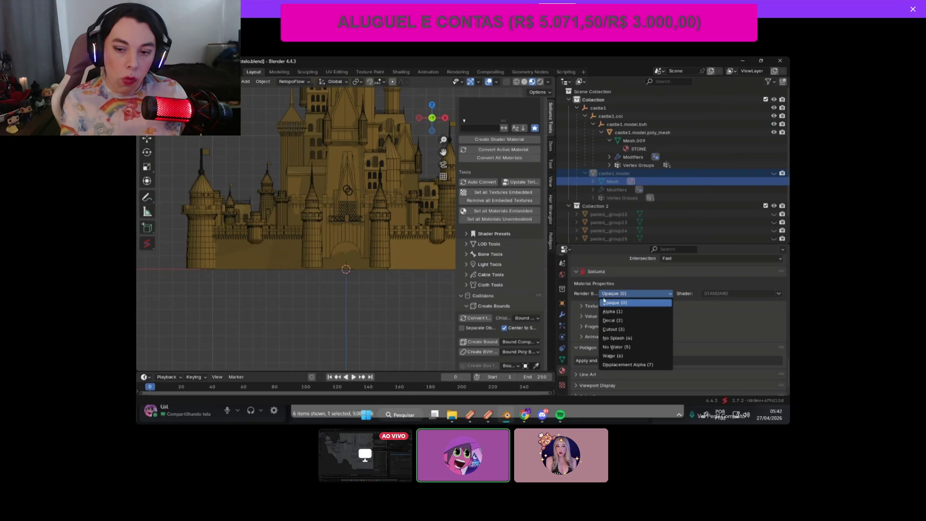
{"action": "left_click", "coordinate": [610, 313]}
{"action": "left_click", "coordinate": [612, 293]}
{"action": "left_click", "coordinate": [612, 302]}
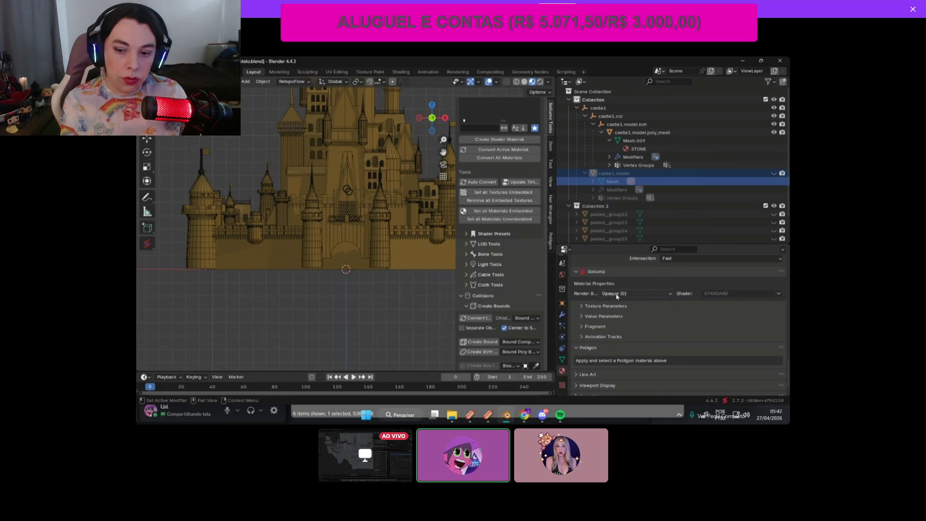
{"action": "left_click", "coordinate": [619, 294]}
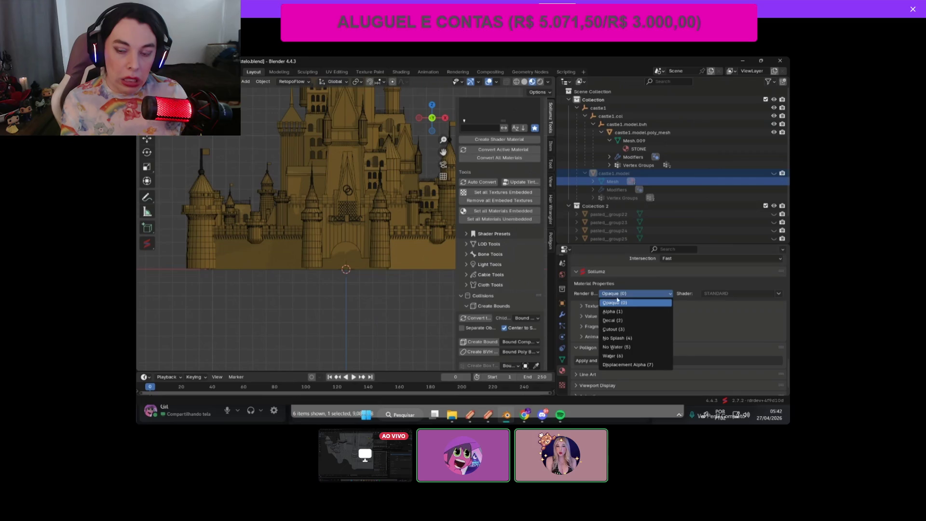
{"action": "left_click", "coordinate": [612, 312]}
{"action": "left_click", "coordinate": [619, 294]}
{"action": "left_click", "coordinate": [612, 314]}
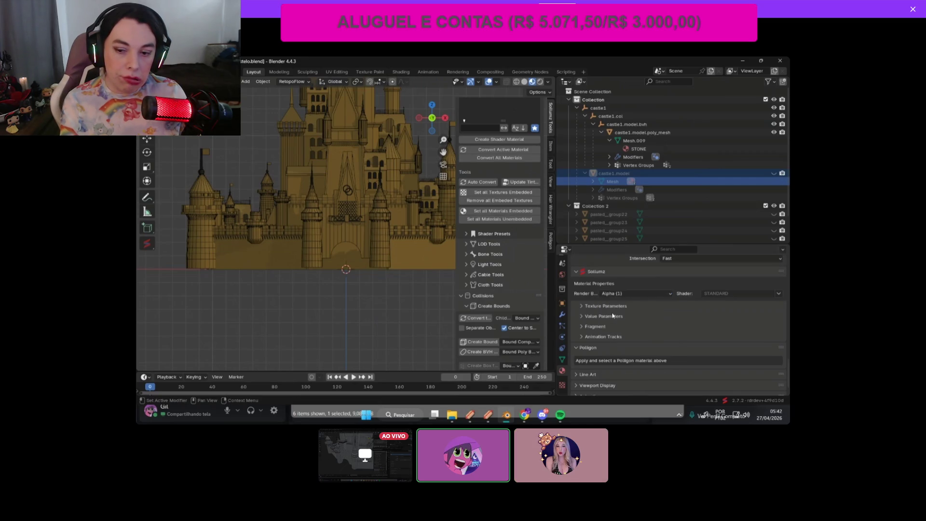
Step: Try Cutout (3) and Alpha (1), finally leaving the render bucket at Opaque (0)
{"action": "left_click", "coordinate": [612, 294]}
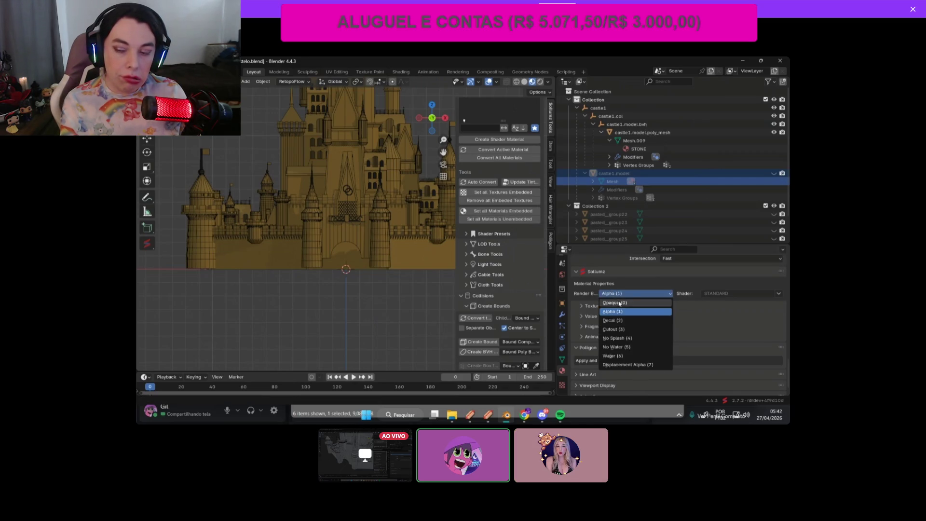
{"action": "left_click", "coordinate": [614, 329]}
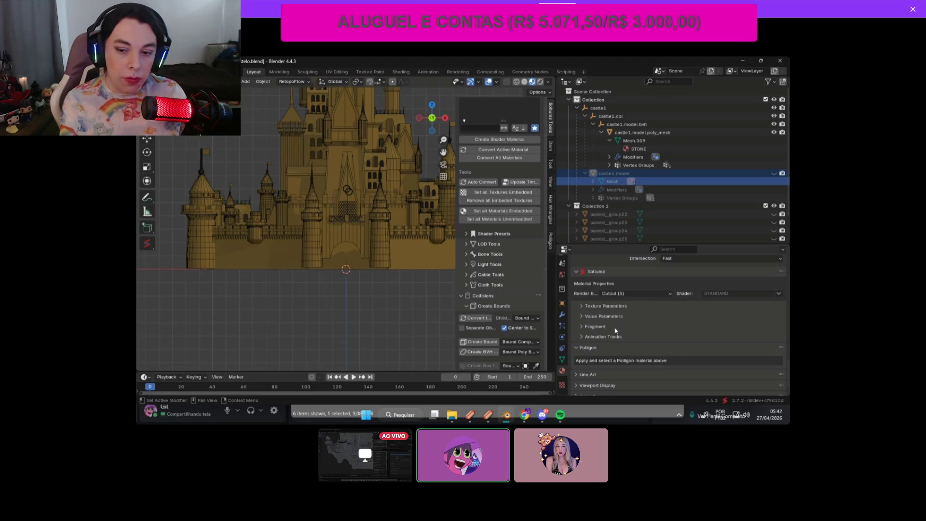
{"action": "left_click", "coordinate": [615, 296]}
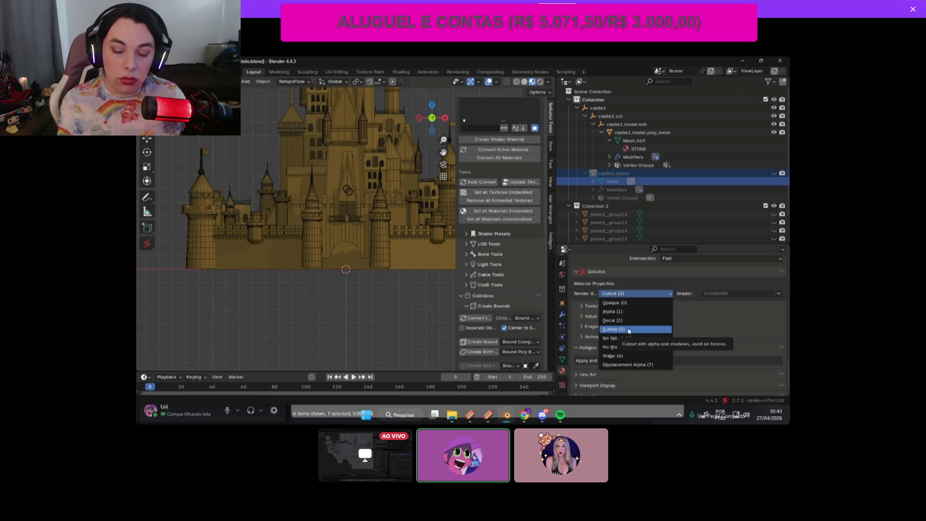
{"action": "left_click", "coordinate": [644, 312]}
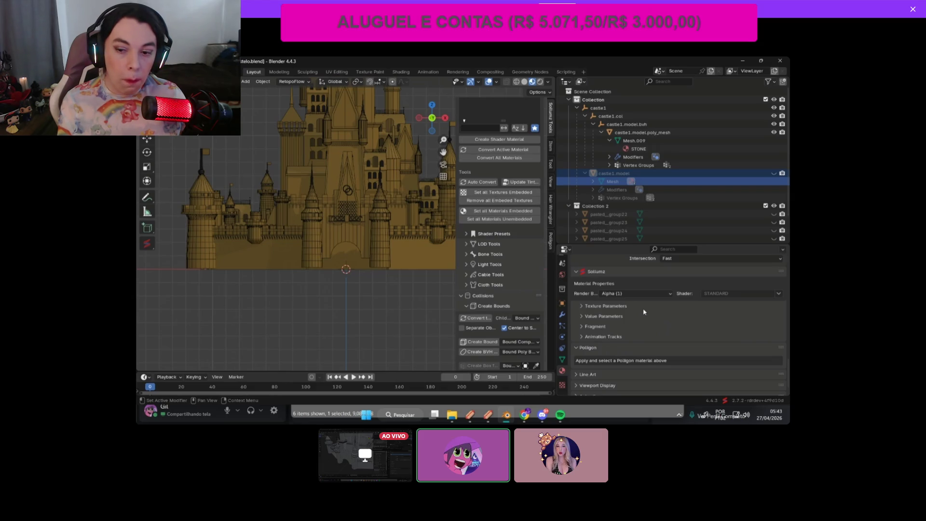
{"action": "left_click", "coordinate": [635, 293]}
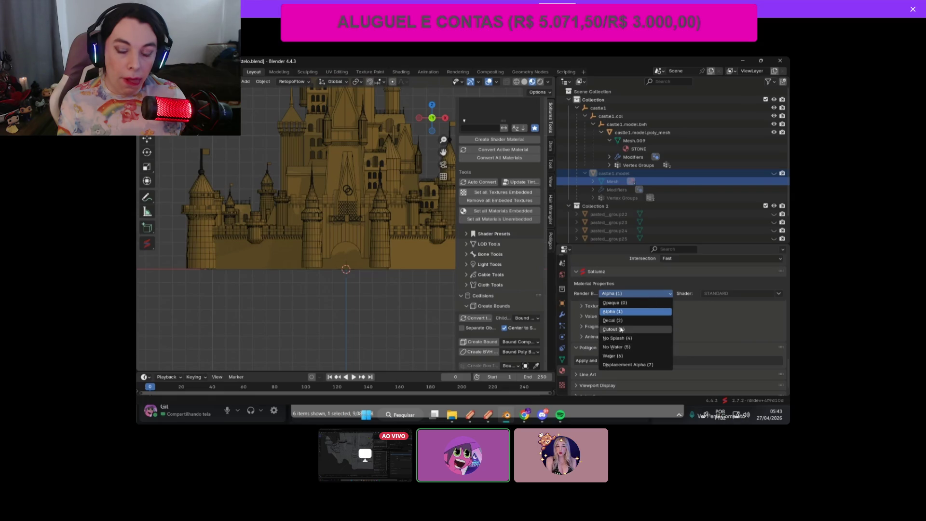
{"action": "left_click", "coordinate": [618, 330]}
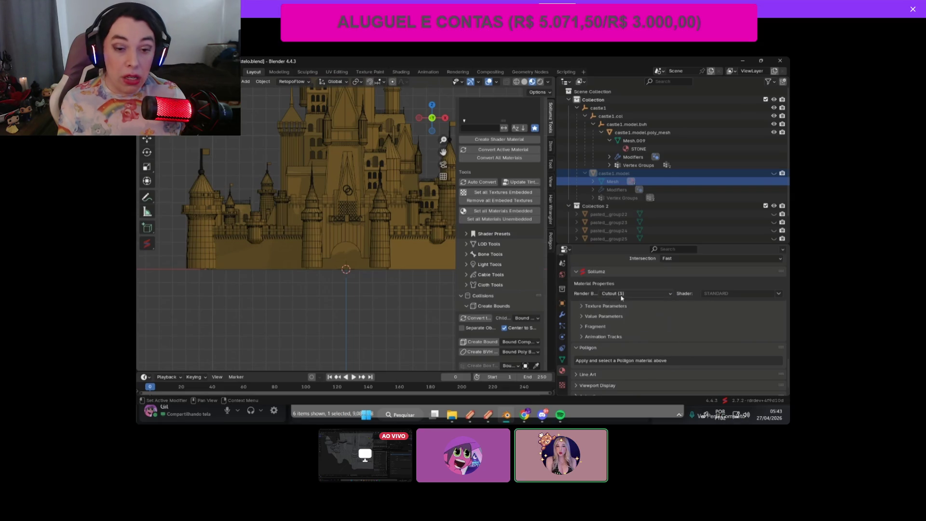
{"action": "left_click", "coordinate": [622, 294]}
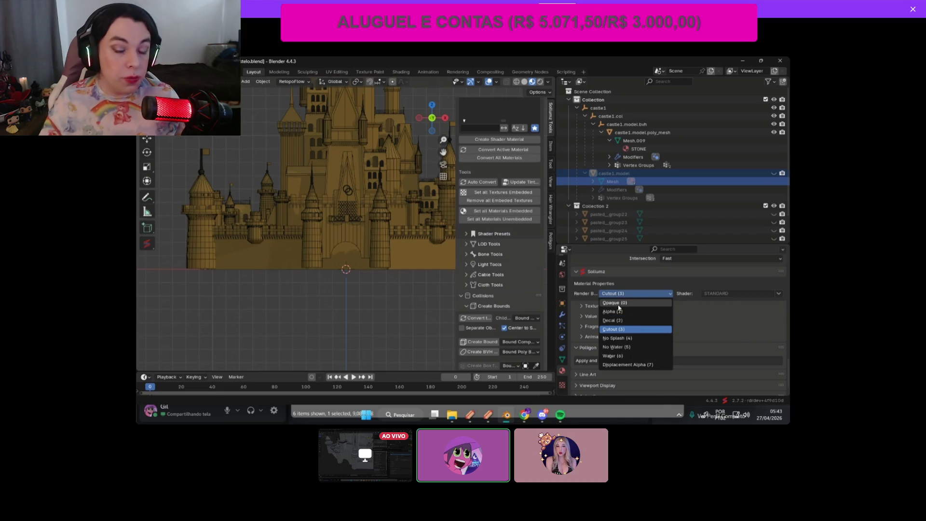
{"action": "left_click", "coordinate": [620, 304]}
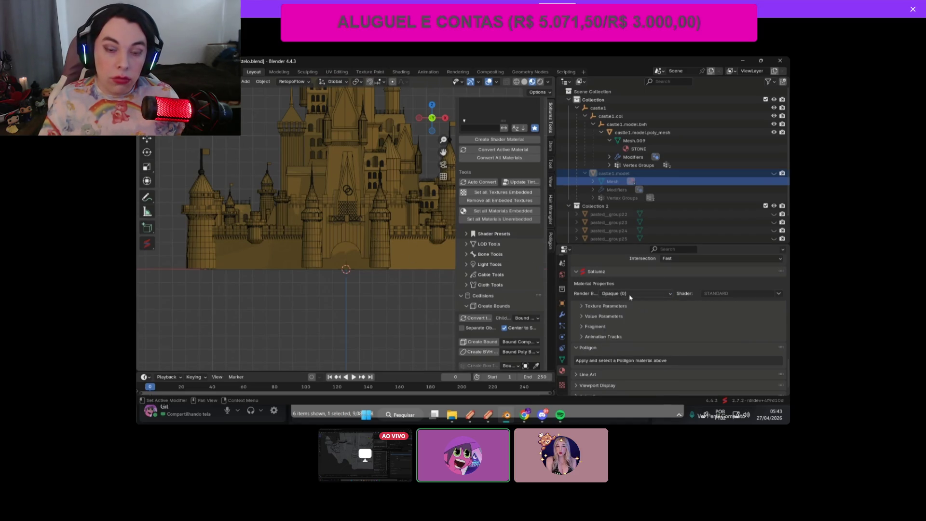
{"action": "scroll", "coordinate": [676, 302], "scroll_direction": "down", "scroll_amount": 1}
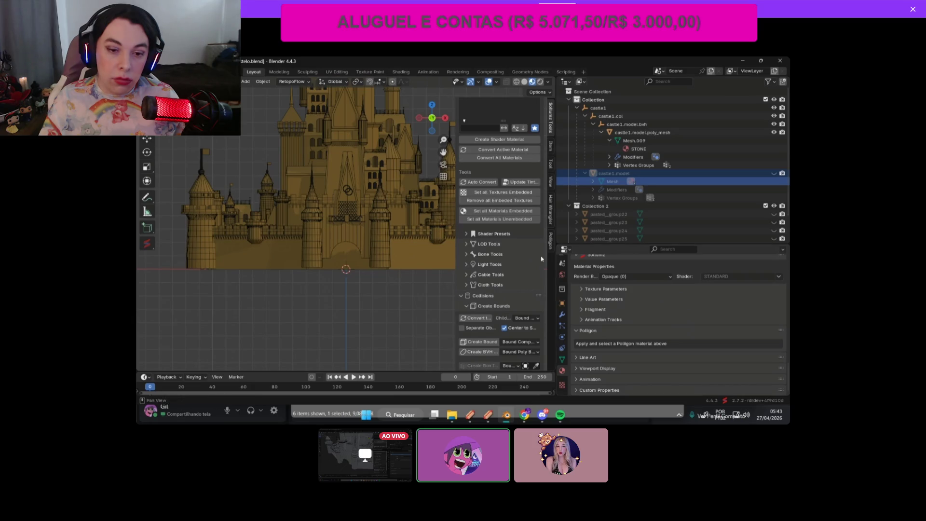
Step: Show the material's Sollumz texture map parameters
{"action": "scroll", "coordinate": [579, 302], "scroll_direction": "up", "scroll_amount": 2}
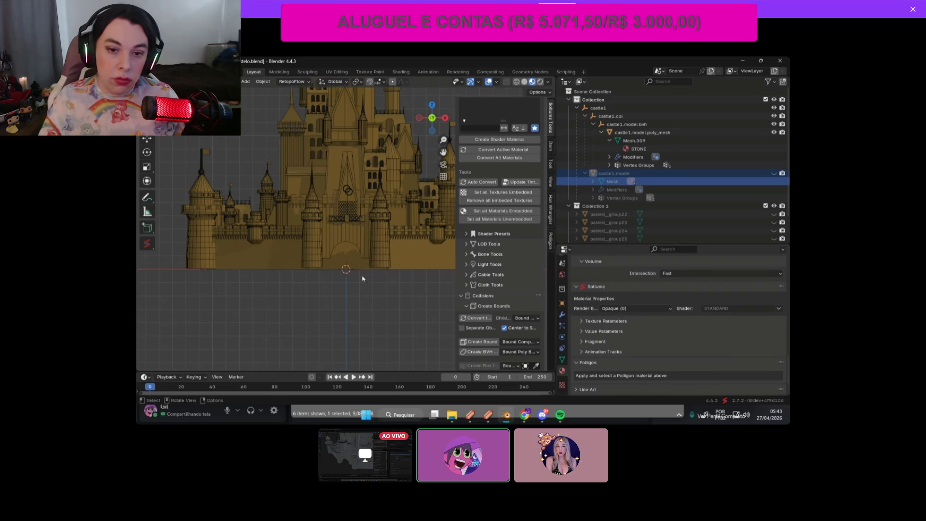
{"action": "scroll", "coordinate": [652, 331], "scroll_direction": "down", "scroll_amount": 1}
{"action": "left_click", "coordinate": [640, 305]}
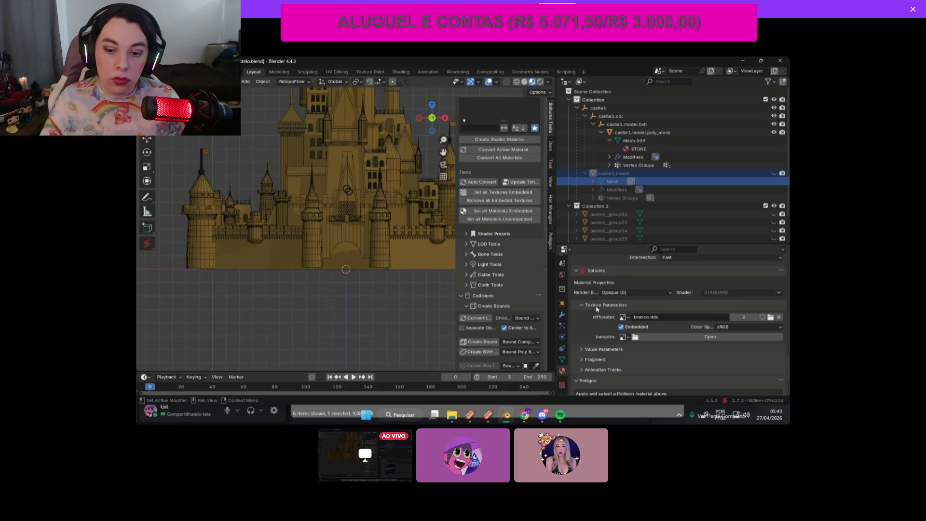
{"action": "scroll", "coordinate": [594, 213], "scroll_direction": "down", "scroll_amount": 3}
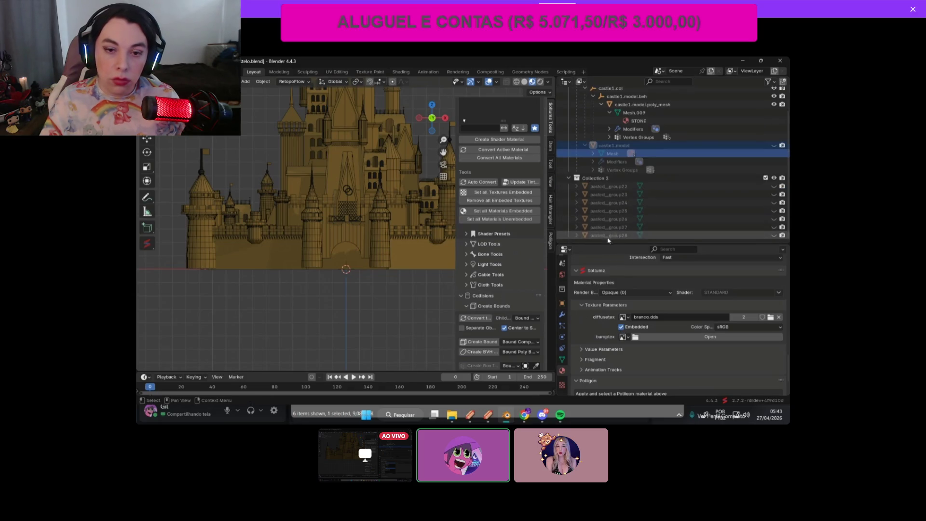
{"action": "scroll", "coordinate": [678, 292], "scroll_direction": "up", "scroll_amount": 8}
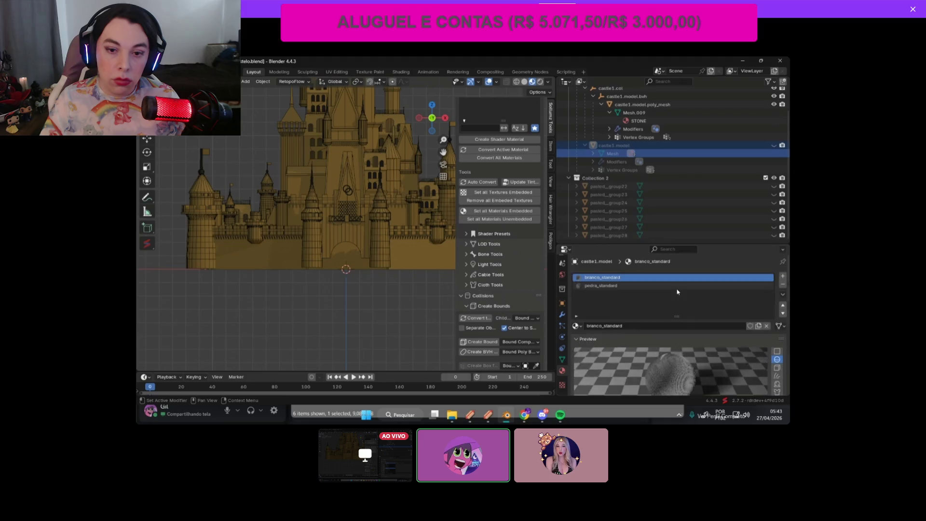
Step: Select pedra_standard, confirm its render bucket stays Opaque, then select the castle1 object
{"action": "left_click", "coordinate": [673, 286]}
{"action": "scroll", "coordinate": [668, 318], "scroll_direction": "down", "scroll_amount": 8}
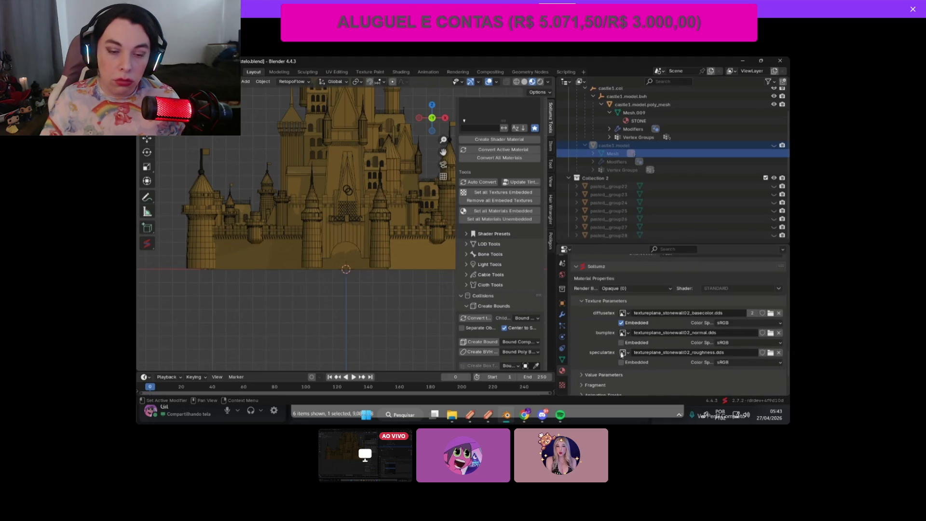
{"action": "left_click", "coordinate": [605, 290]}
{"action": "left_click", "coordinate": [615, 303]}
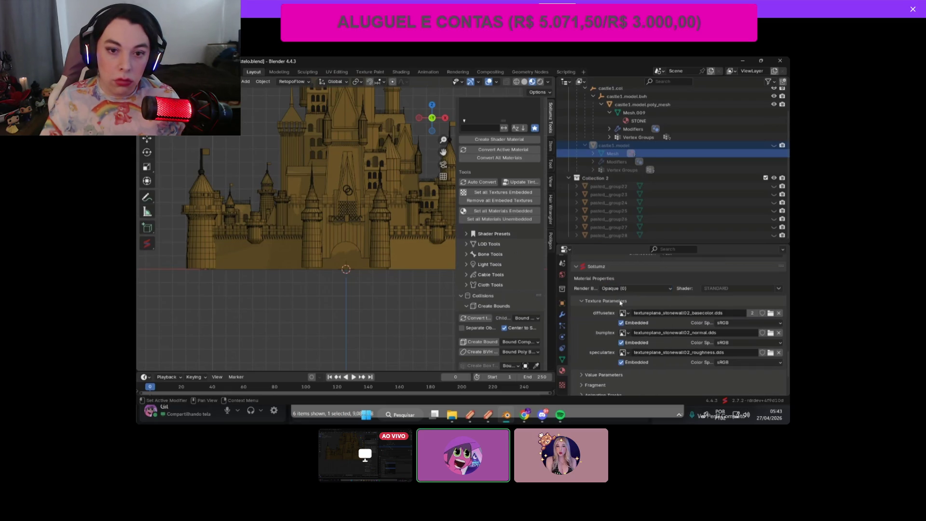
{"action": "scroll", "coordinate": [615, 293], "scroll_direction": "down", "scroll_amount": 2}
{"action": "scroll", "coordinate": [621, 113], "scroll_direction": "up", "scroll_amount": 2}
{"action": "left_click", "coordinate": [619, 110]}
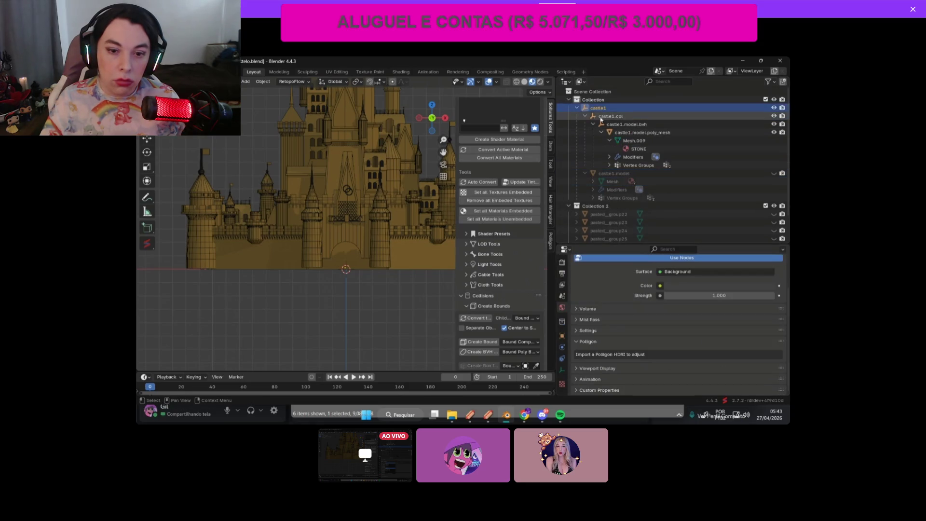
Step: Collapse the castle1.col and castle1.model branches in the Outliner
{"action": "left_click", "coordinate": [586, 116]}
{"action": "left_click", "coordinate": [585, 124]}
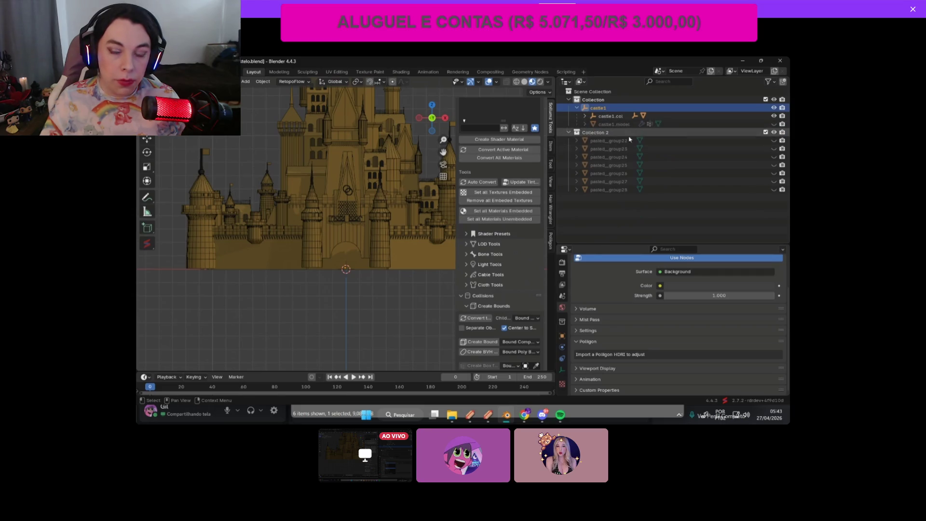
{"action": "left_click", "coordinate": [626, 124]}
{"action": "left_click", "coordinate": [585, 116]}
{"action": "left_click", "coordinate": [585, 116]}
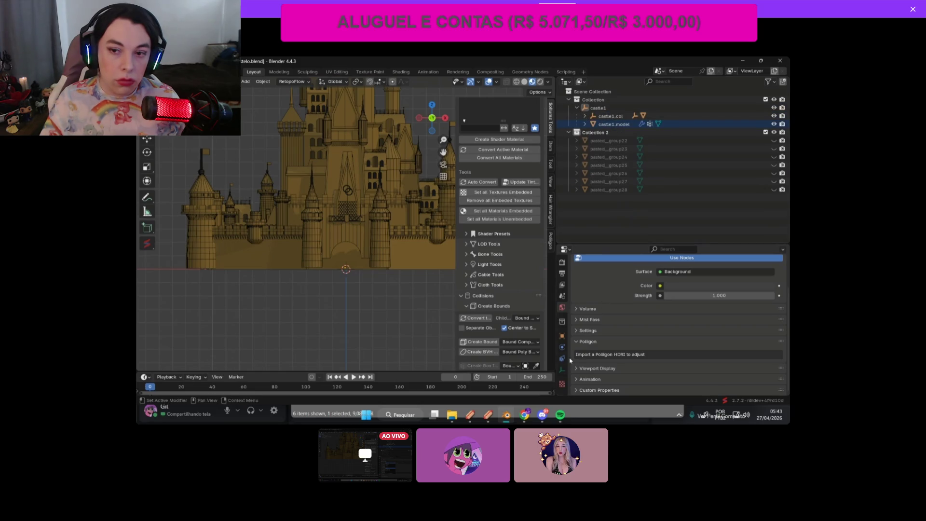
Step: Expand castle1.model and show its Object transform: location 0, rotation 0°, scale 2.783
{"action": "left_click", "coordinate": [562, 336]}
{"action": "scroll", "coordinate": [616, 306], "scroll_direction": "down", "scroll_amount": 5}
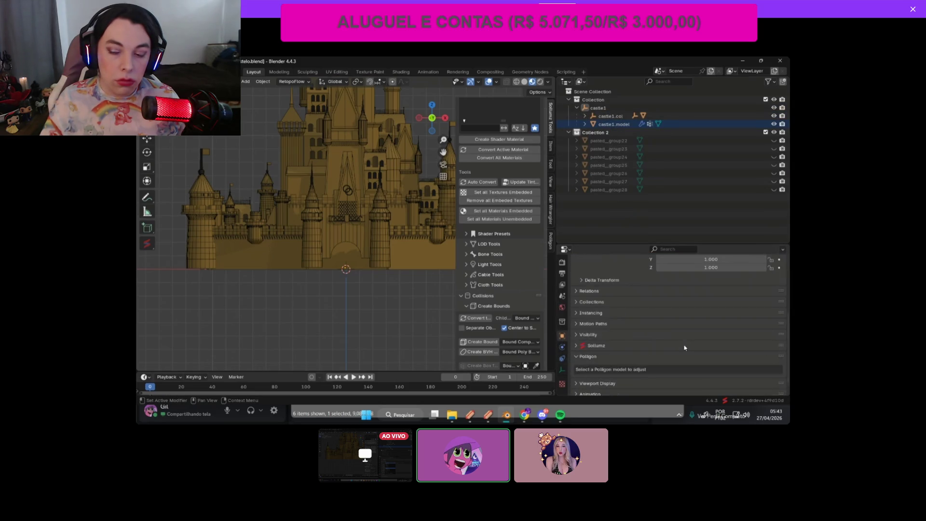
{"action": "left_click", "coordinate": [562, 357]}
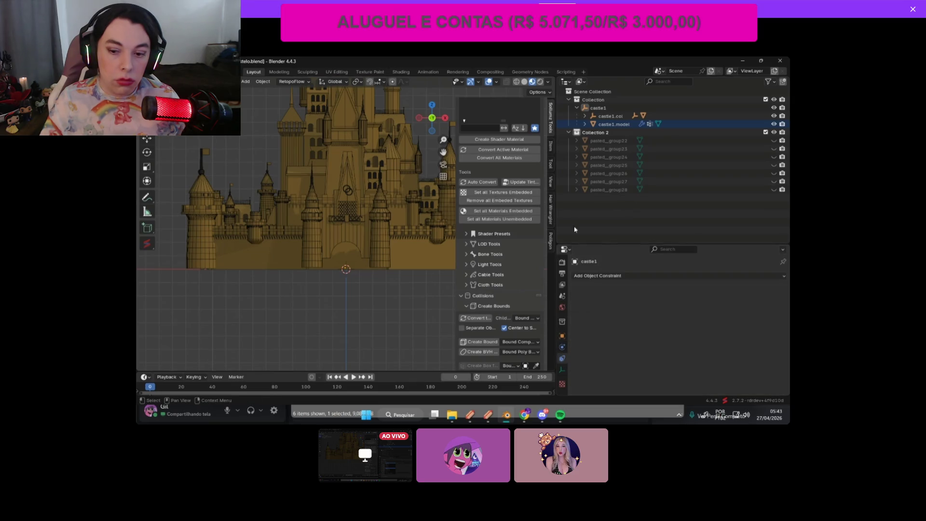
{"action": "left_click", "coordinate": [589, 109]}
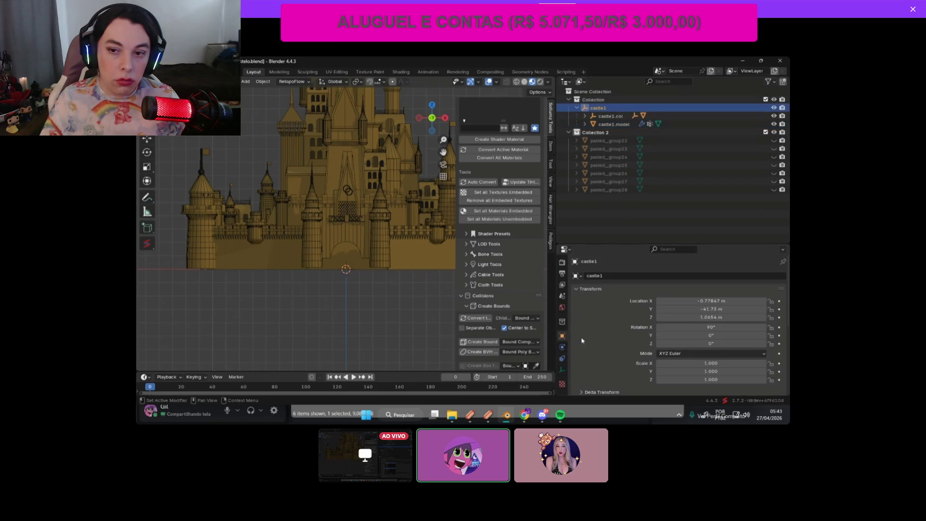
{"action": "left_click", "coordinate": [585, 124]}
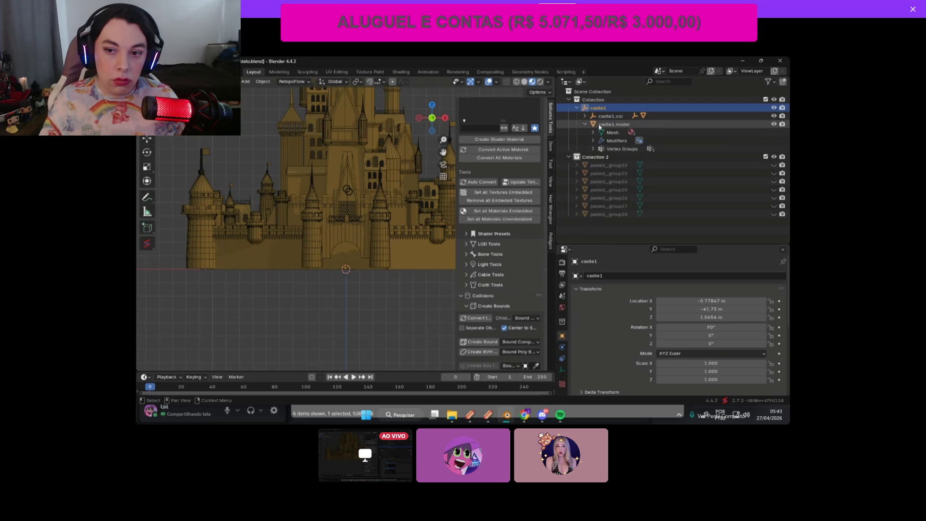
{"action": "left_click", "coordinate": [614, 123]}
{"action": "scroll", "coordinate": [564, 339], "scroll_direction": "down", "scroll_amount": 3}
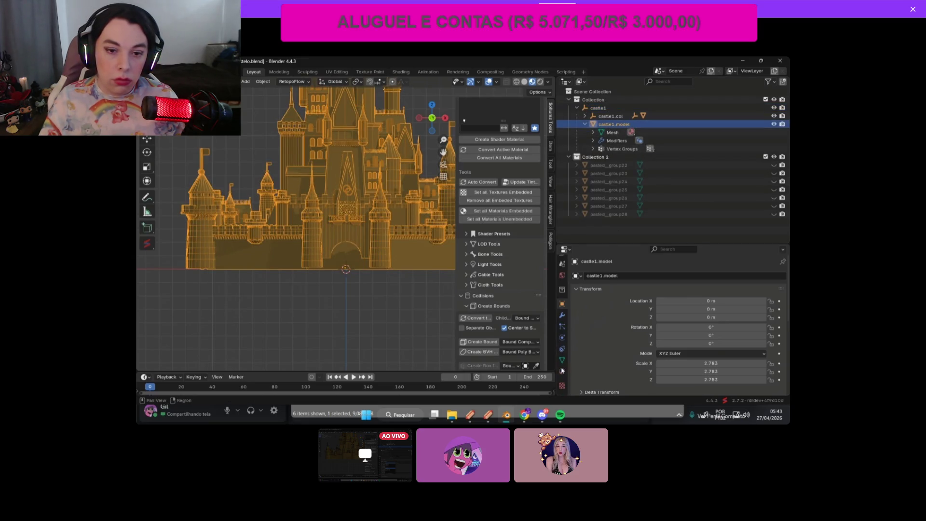
Step: Show castle1.model's Object Data properties with the UV Maps section expanded
{"action": "left_click", "coordinate": [562, 369]}
{"action": "left_click", "coordinate": [562, 358]}
{"action": "scroll", "coordinate": [601, 316], "scroll_direction": "down", "scroll_amount": 2}
{"action": "scroll", "coordinate": [601, 315], "scroll_direction": "down", "scroll_amount": 2}
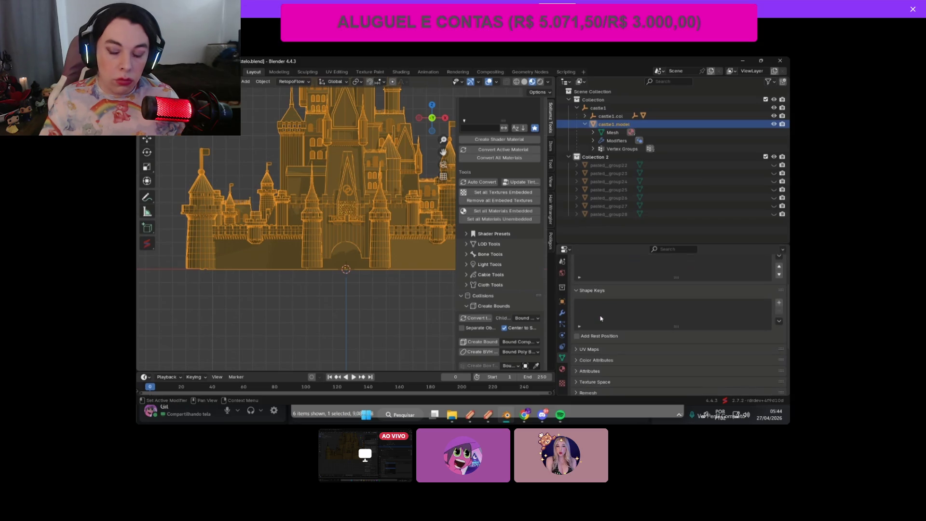
{"action": "scroll", "coordinate": [570, 362], "scroll_direction": "down", "scroll_amount": 1}
{"action": "left_click", "coordinate": [587, 333]}
{"action": "scroll", "coordinate": [627, 337], "scroll_direction": "down", "scroll_amount": 3}
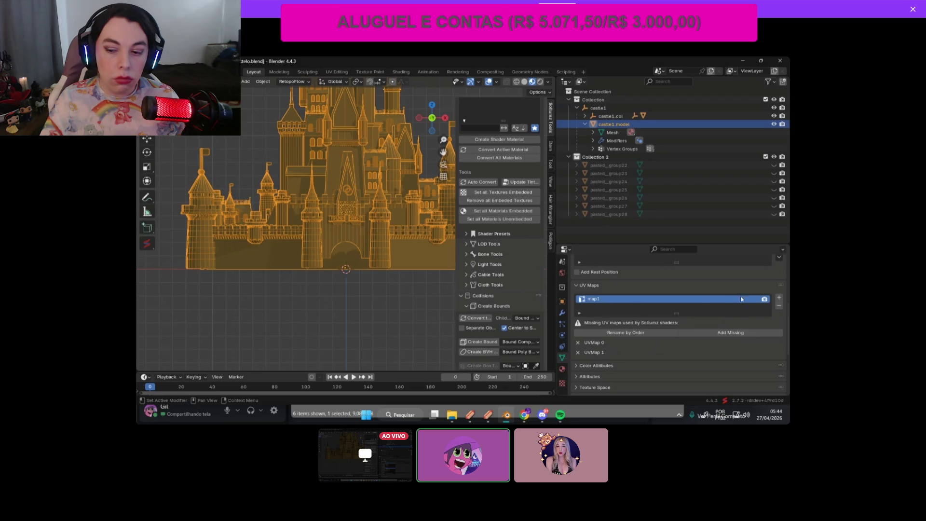
Step: Hide the collision poly_mesh, then select and frame castle1.model in a perspective view
{"action": "key", "text": "alt+a"}
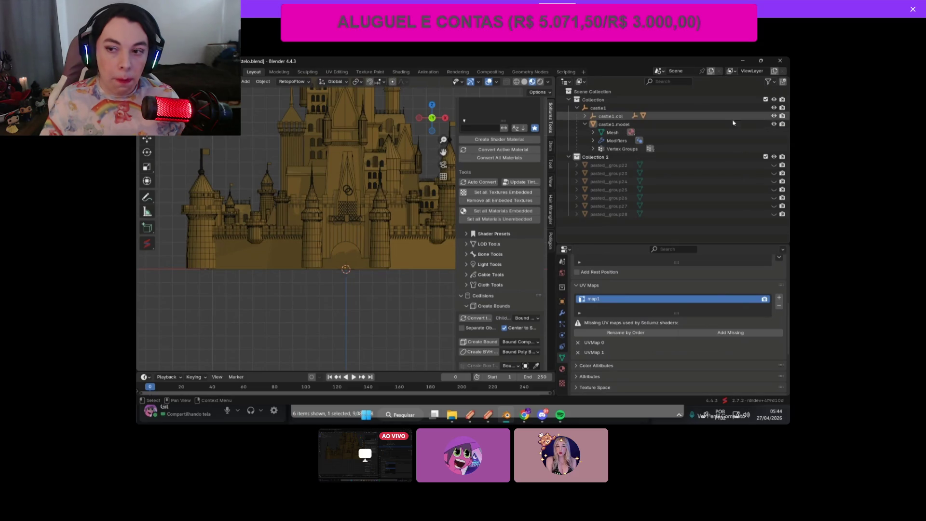
{"action": "left_click", "coordinate": [584, 116]}
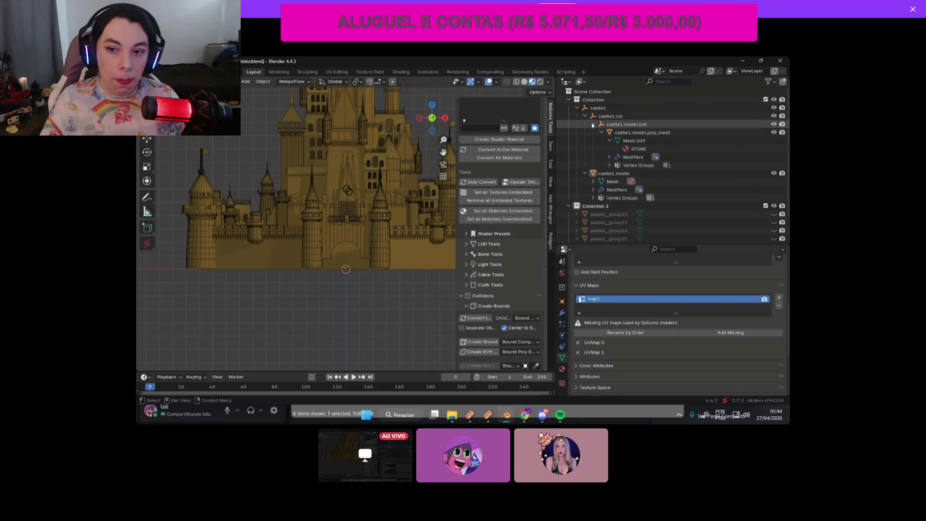
{"action": "left_click", "coordinate": [774, 133]}
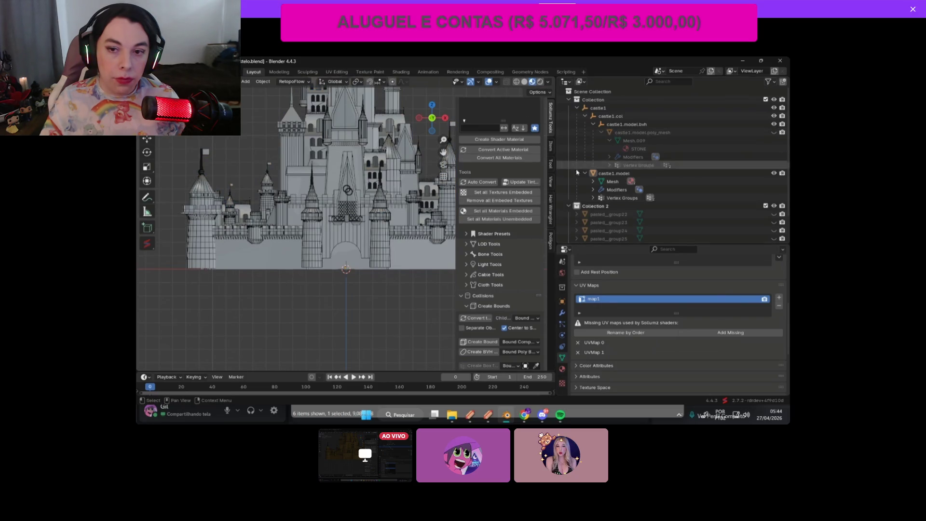
{"action": "left_click", "coordinate": [614, 173]}
{"action": "key", "text": "KP_Decimal"}
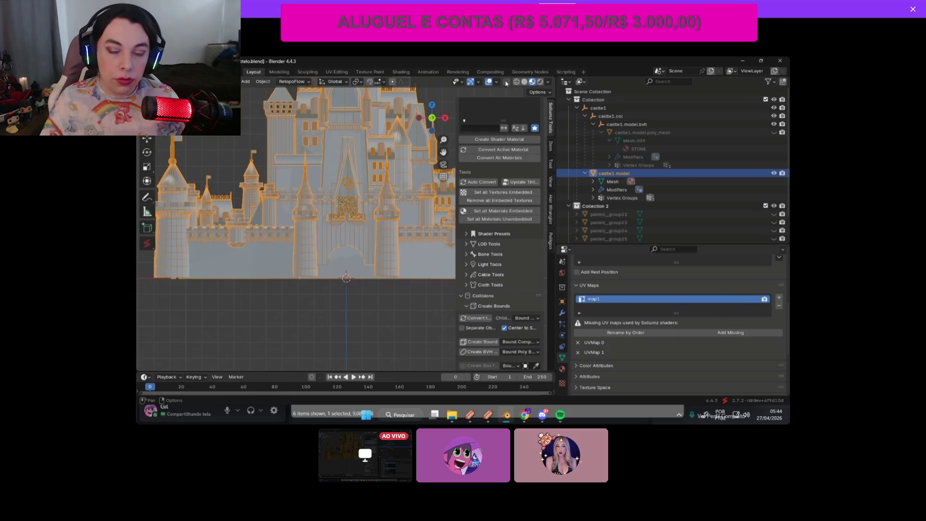
{"action": "left_click_drag", "start_coordinate": [433, 117], "coordinate": [446, 161]}
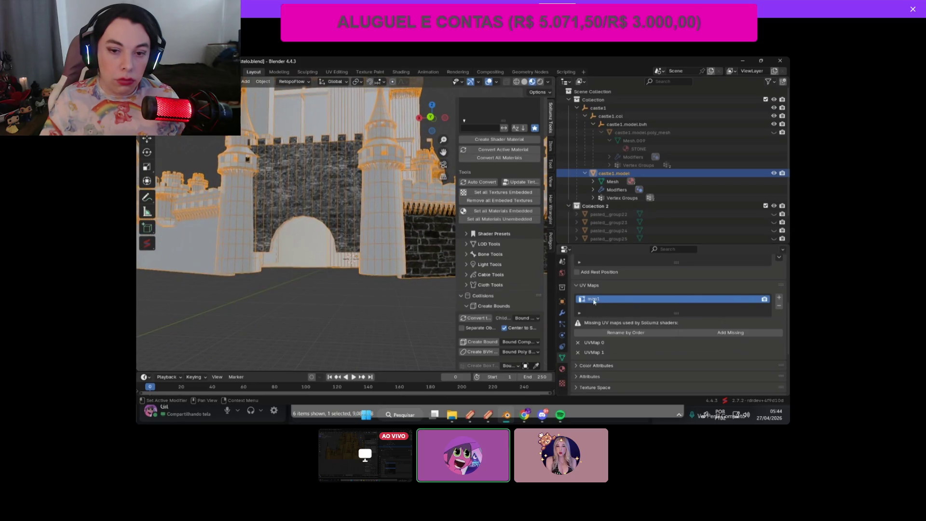
Step: Add the missing UV maps, delete the extra UVMap 0, and rename map1 to UVMap 0
{"action": "left_click", "coordinate": [779, 305]}
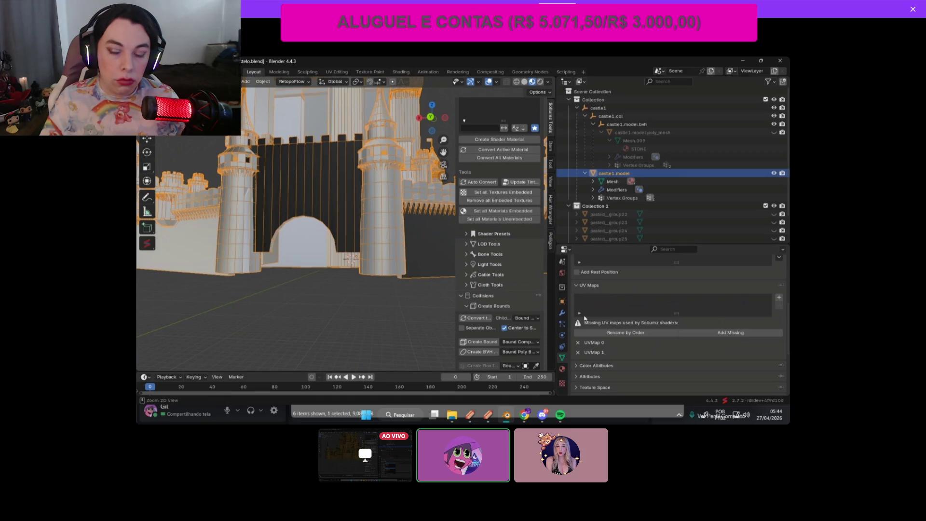
{"action": "key", "text": "ctrl+z"}
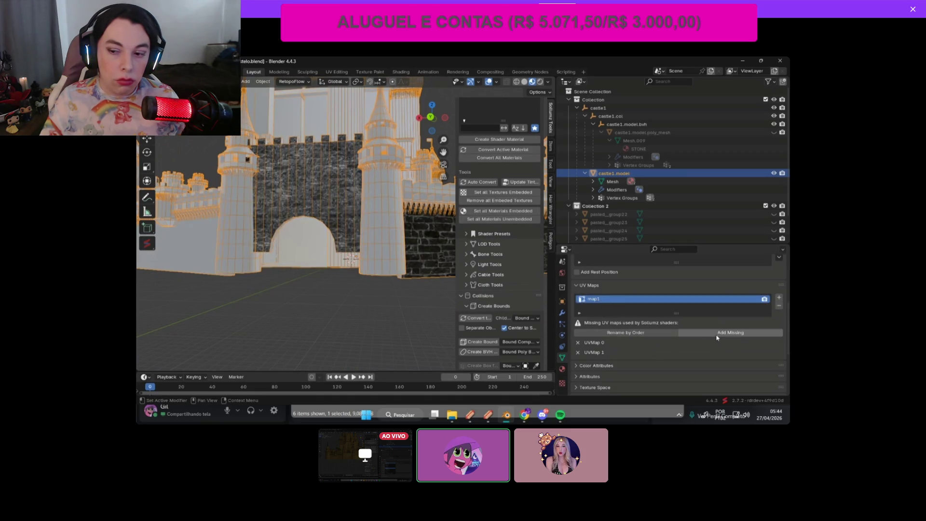
{"action": "left_click", "coordinate": [717, 338]}
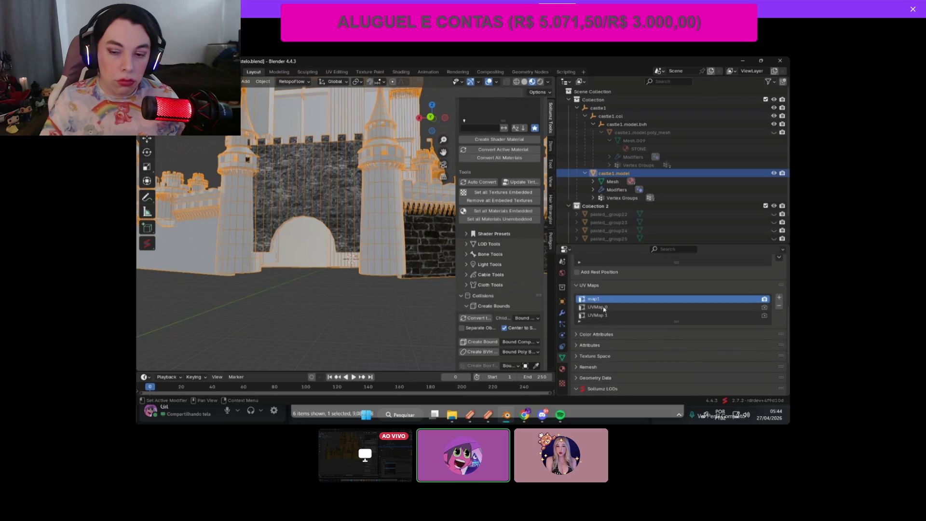
{"action": "left_click", "coordinate": [608, 308]}
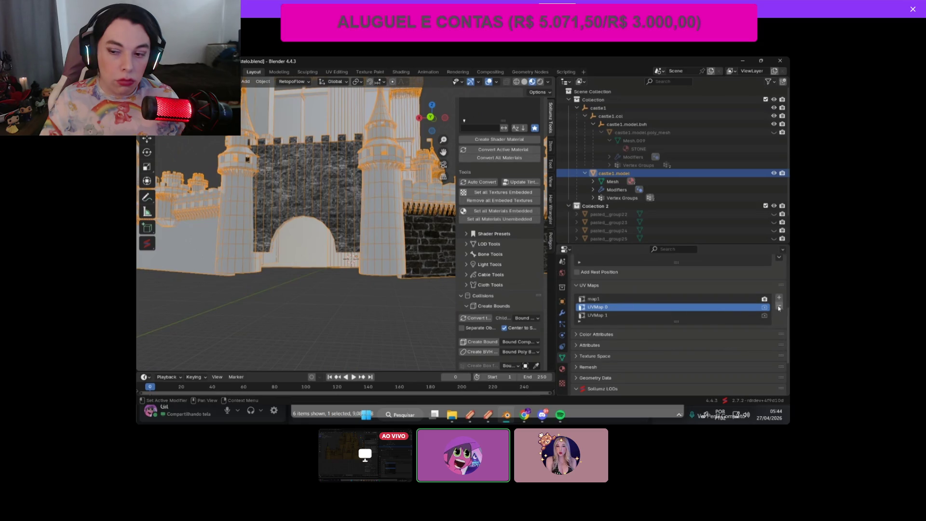
{"action": "left_click", "coordinate": [779, 307]}
{"action": "double_click", "coordinate": [598, 299]}
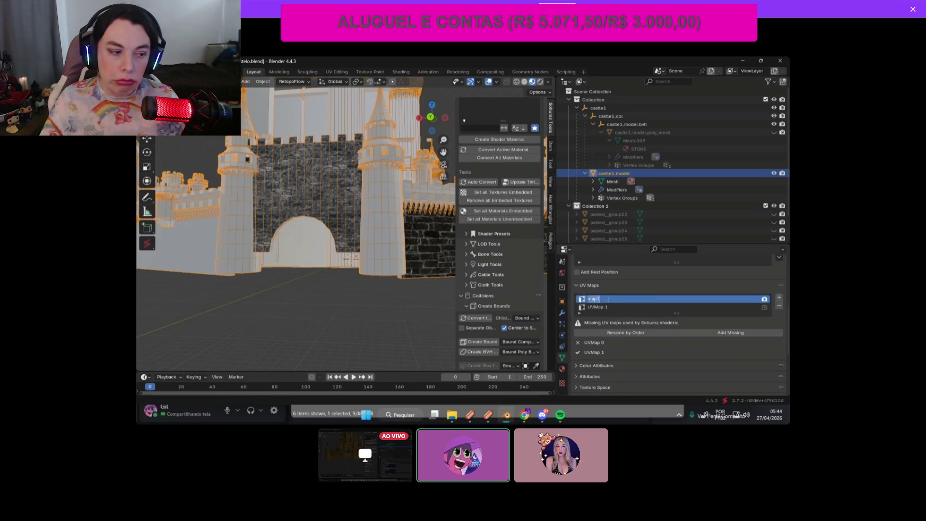
{"action": "type", "text": "U"}
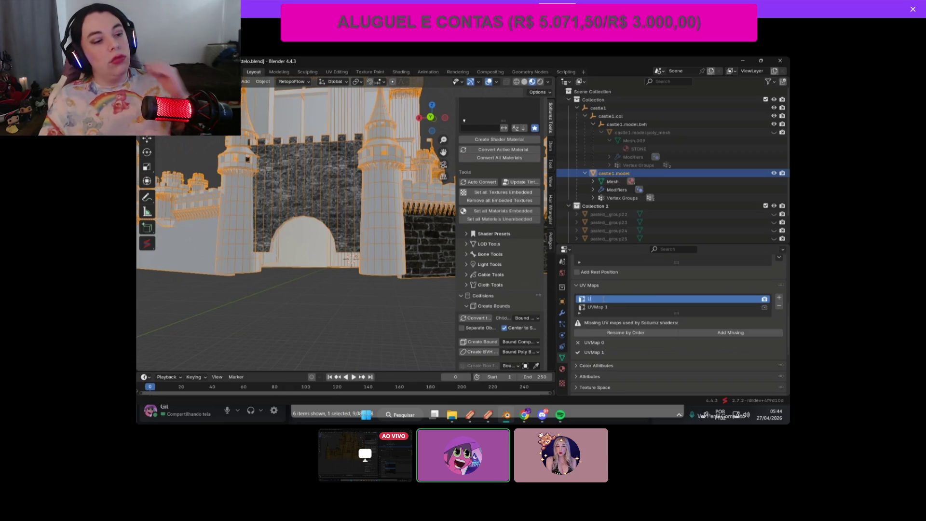
{"action": "type", "text": "VMap 0"}
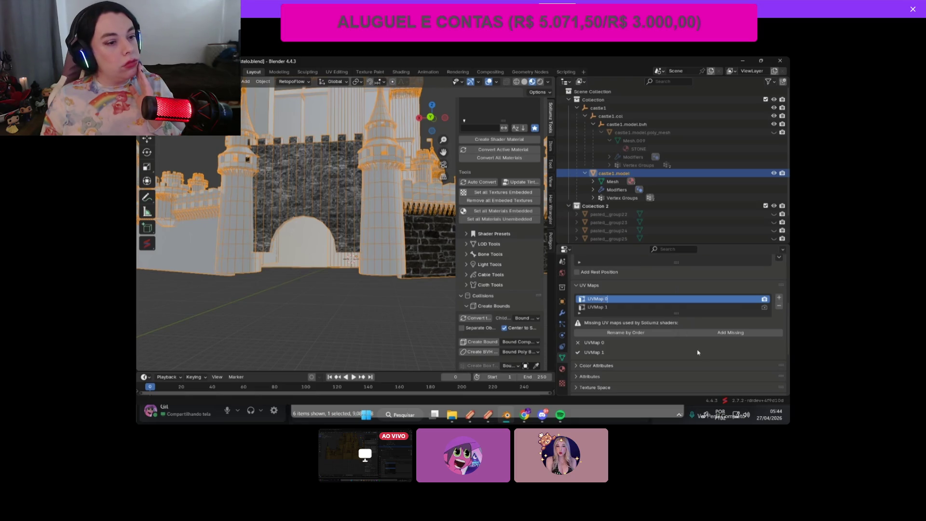
{"action": "key", "text": "Return"}
{"action": "left_click", "coordinate": [626, 326]}
{"action": "scroll", "coordinate": [626, 300], "scroll_direction": "down", "scroll_amount": 2}
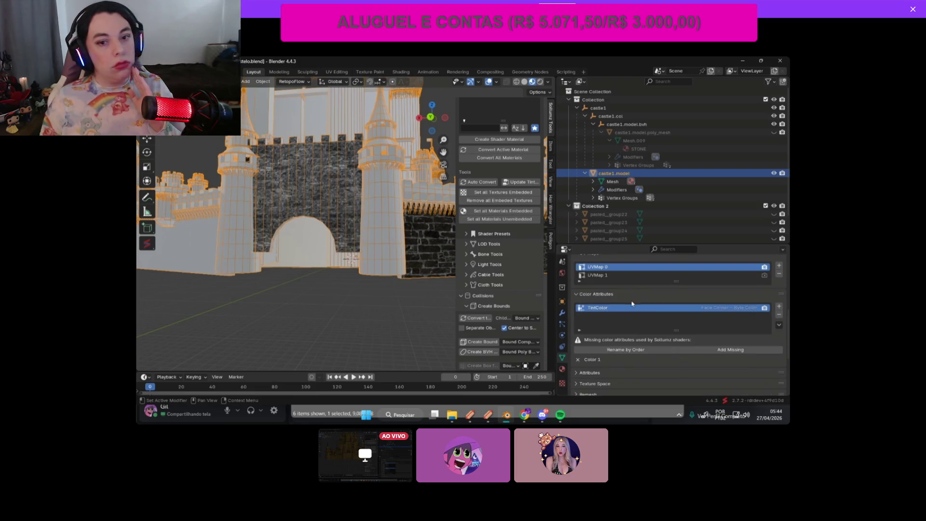
Step: Rename the existing TintColor attribute to 'Color 1' rather than adding a new one
{"action": "left_click", "coordinate": [711, 350]}
{"action": "left_click", "coordinate": [608, 317]}
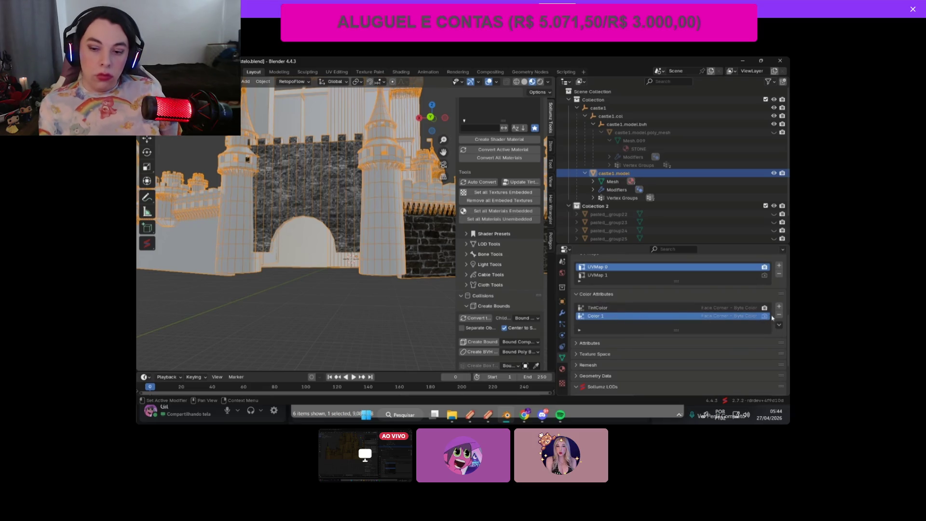
{"action": "key", "text": "ctrl+z"}
{"action": "double_click", "coordinate": [610, 307]}
{"action": "type", "text": "Co"}
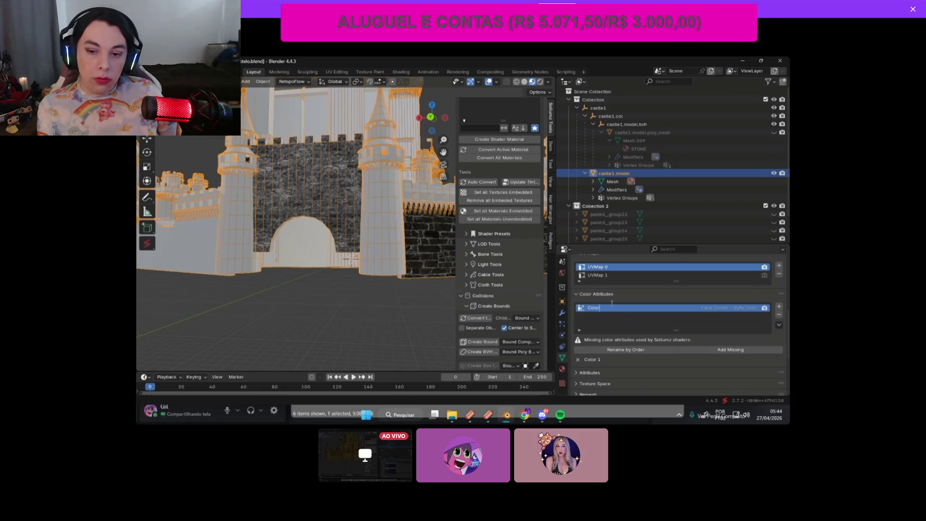
{"action": "type", "text": "1"}
{"action": "key", "text": "Return"}
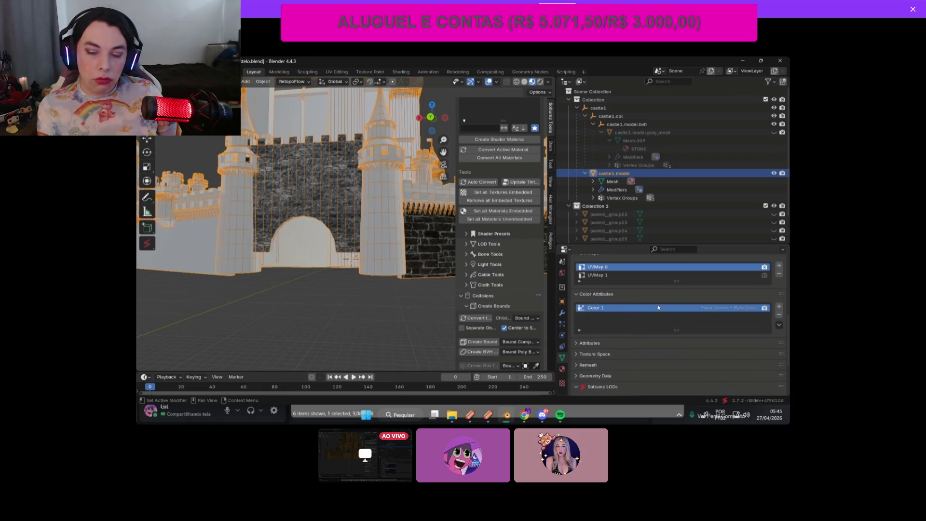
{"action": "scroll", "coordinate": [659, 307], "scroll_direction": "up", "scroll_amount": 3}
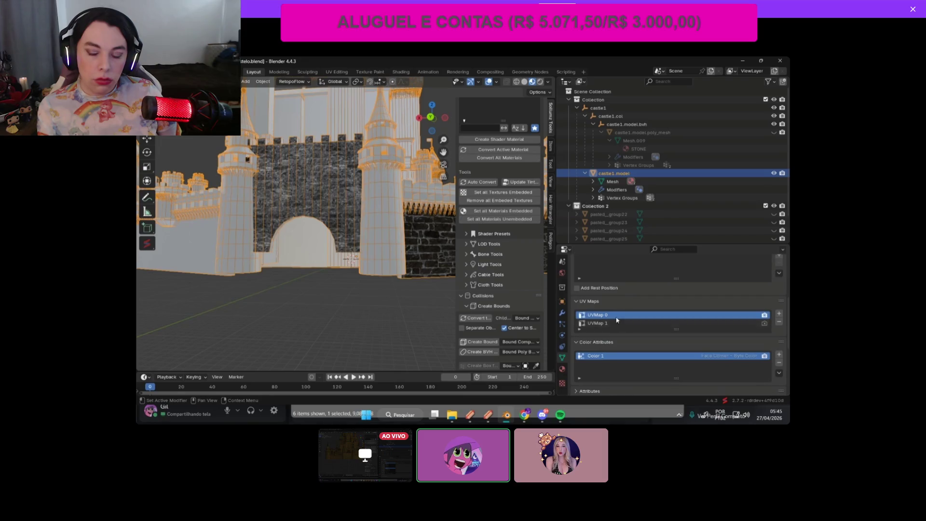
{"action": "scroll", "coordinate": [616, 319], "scroll_direction": "up", "scroll_amount": 3}
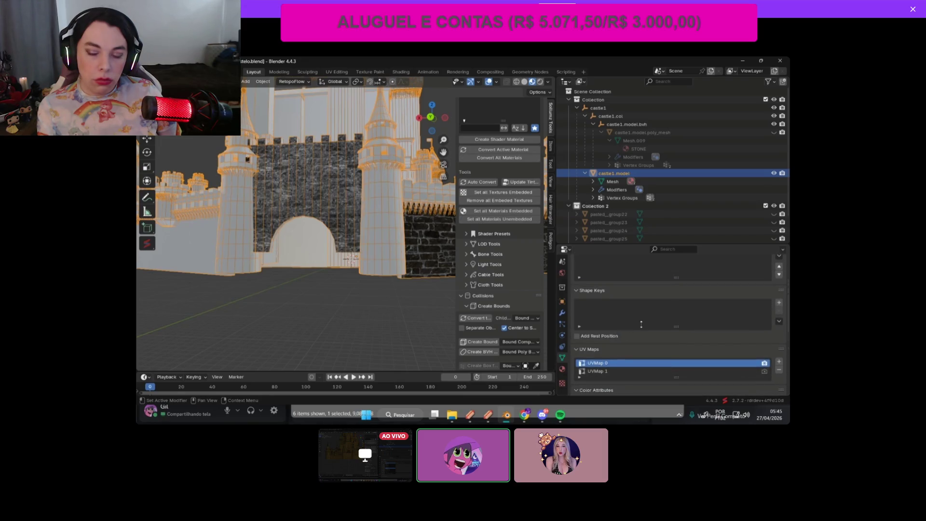
Step: Remove the map1 UV map and the TintColor colour attribute from castle1.model.poly_mesh
{"action": "left_click", "coordinate": [655, 132]}
{"action": "left_click", "coordinate": [774, 132]}
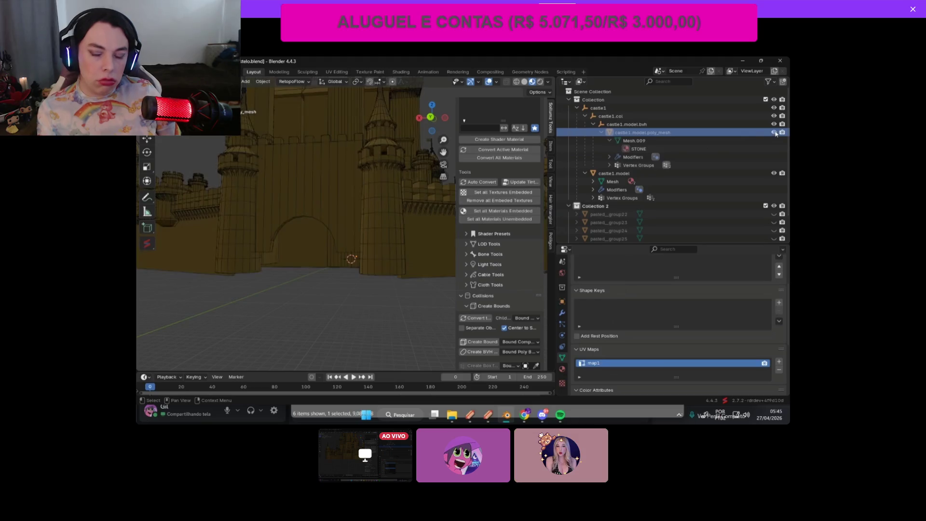
{"action": "scroll", "coordinate": [745, 145], "scroll_direction": "down", "scroll_amount": 1}
{"action": "scroll", "coordinate": [642, 294], "scroll_direction": "down", "scroll_amount": 3}
{"action": "scroll", "coordinate": [642, 294], "scroll_direction": "down", "scroll_amount": 1}
{"action": "left_click", "coordinate": [779, 305]}
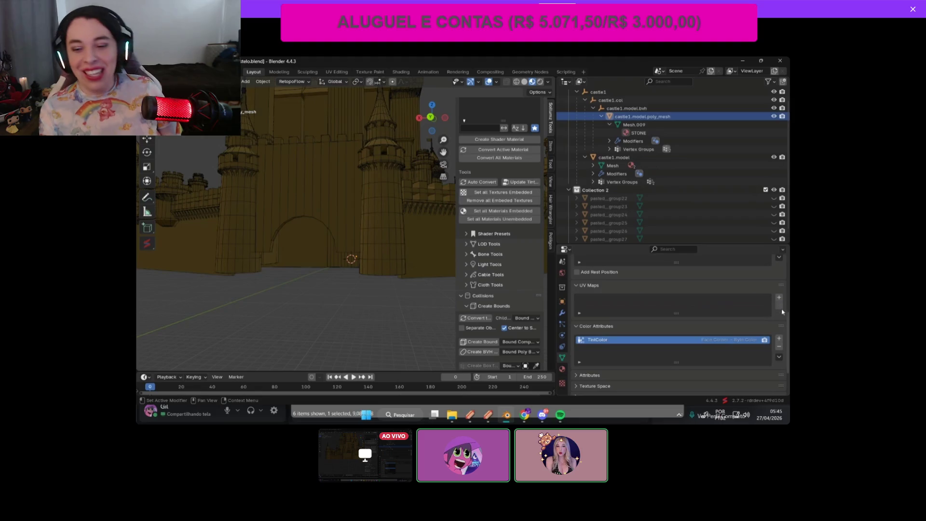
{"action": "left_click", "coordinate": [779, 346]}
Step: Select castle1.model and check it in the UV Editing workspace before returning to Layout
{"action": "scroll", "coordinate": [684, 203], "scroll_direction": "up", "scroll_amount": 1}
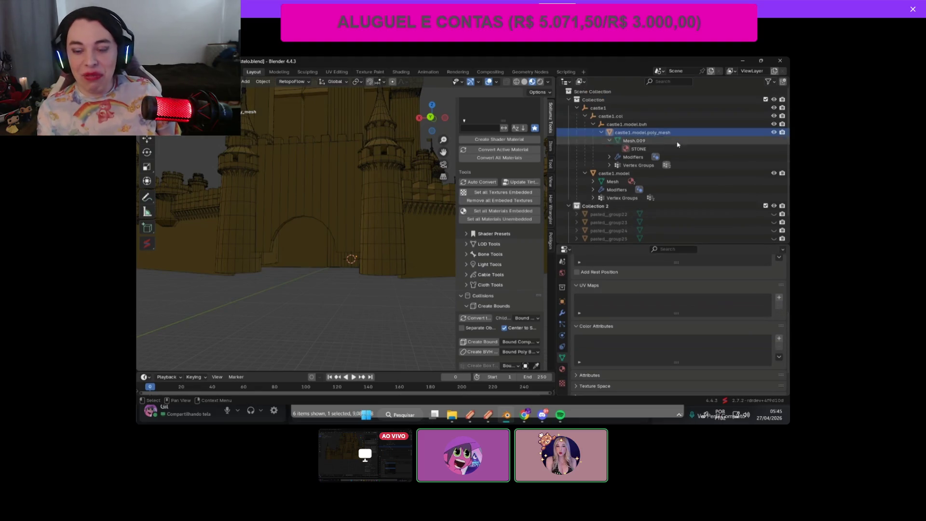
{"action": "left_click", "coordinate": [666, 174]}
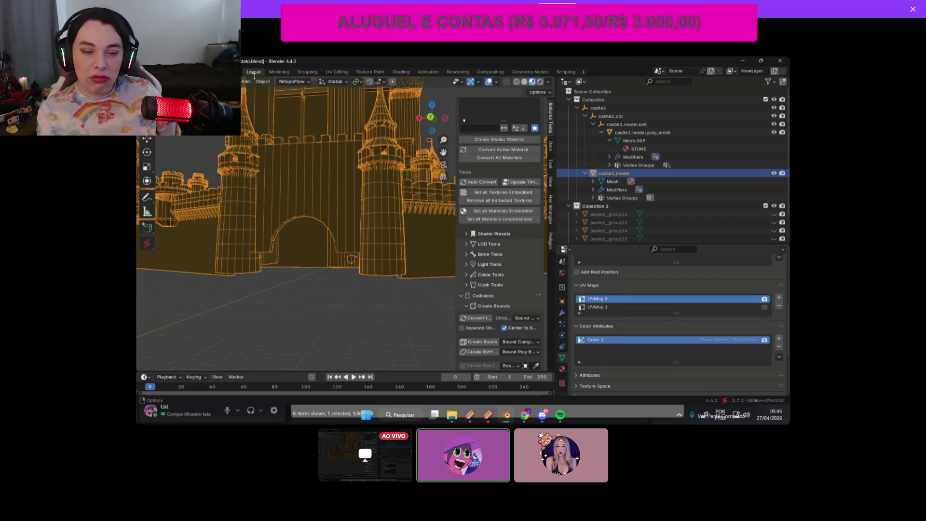
{"action": "left_click", "coordinate": [336, 72]}
{"action": "scroll", "coordinate": [374, 258], "scroll_direction": "down", "scroll_amount": 2}
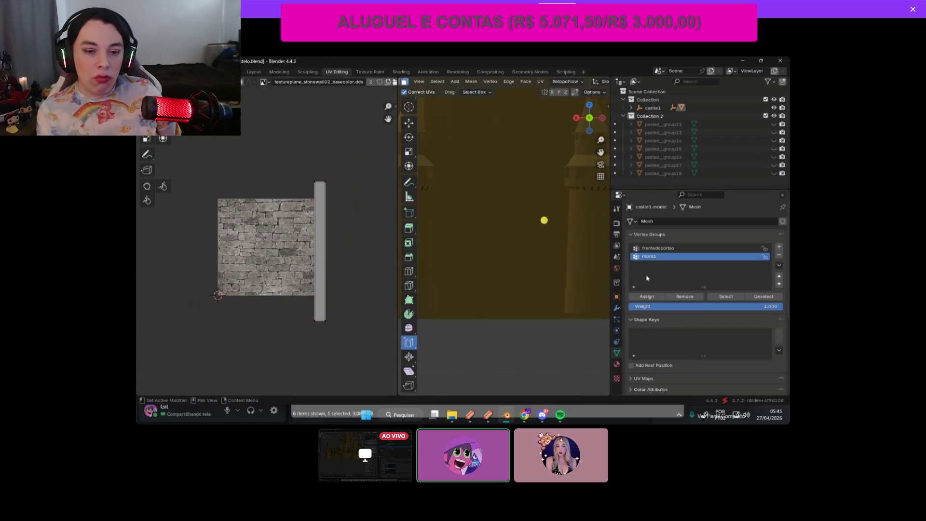
{"action": "key", "text": "ctrl+Page_Up"}
{"action": "key", "text": "ctrl+Page_Up"}
{"action": "key", "text": "ctrl+Page_Up"}
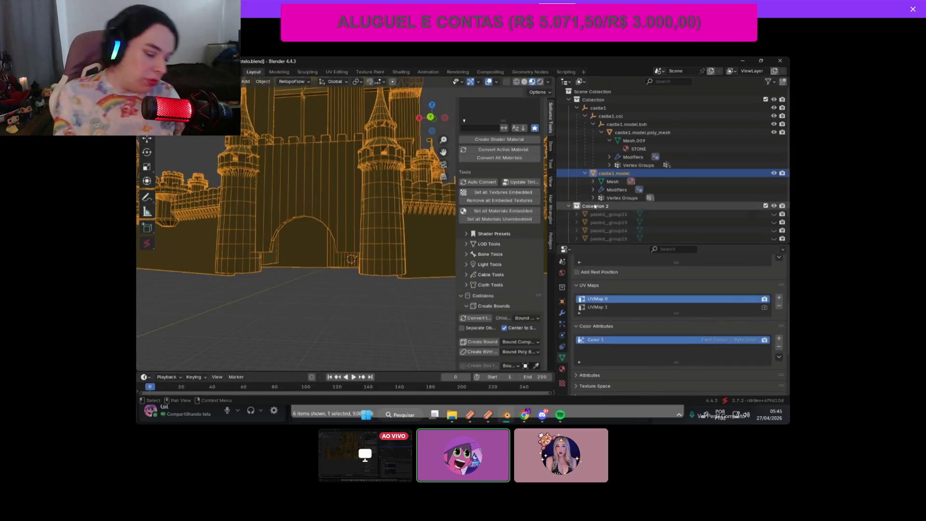
Step: Make UVMap 1 active, delete UVMap 0, and inspect the castle in solid and wireframe
{"action": "left_click", "coordinate": [612, 308]}
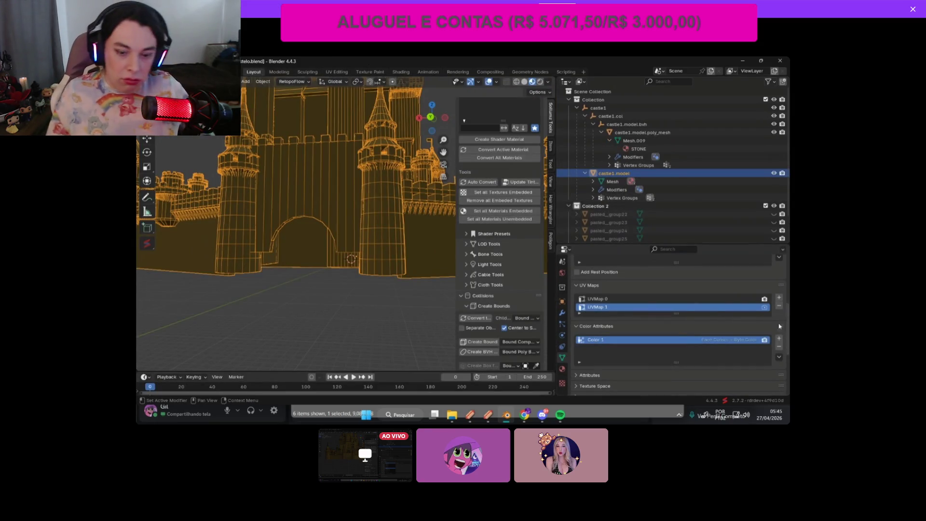
{"action": "left_click", "coordinate": [779, 306]}
{"action": "mouse_move", "coordinate": [432, 118]}
{"action": "left_mouse_down"}
{"action": "mouse_move", "coordinate": [424, 121]}
{"action": "mouse_move", "coordinate": [437, 127]}
{"action": "mouse_move", "coordinate": [415, 121]}
{"action": "left_mouse_up"}
{"action": "key", "text": "shift+z"}
{"action": "left_click_drag", "start_coordinate": [444, 152], "coordinate": [505, 153]}
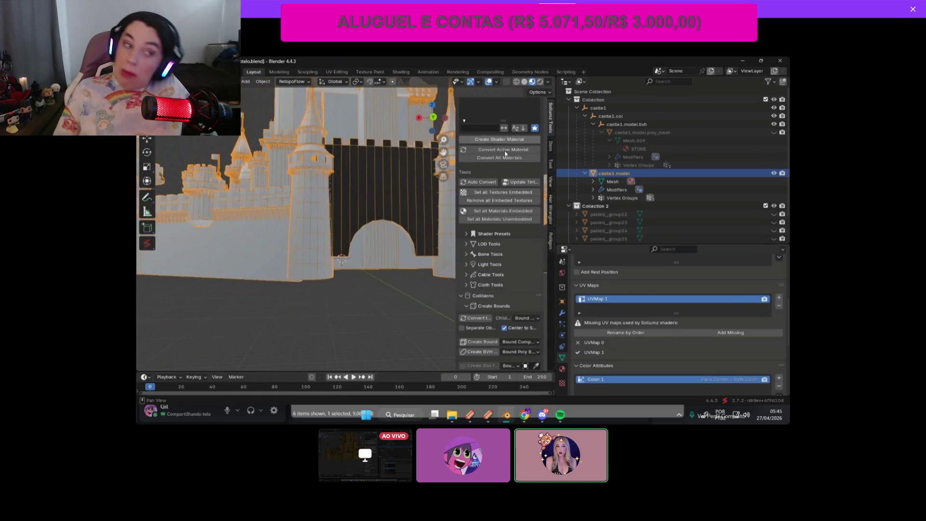
{"action": "key", "text": "shift+z"}
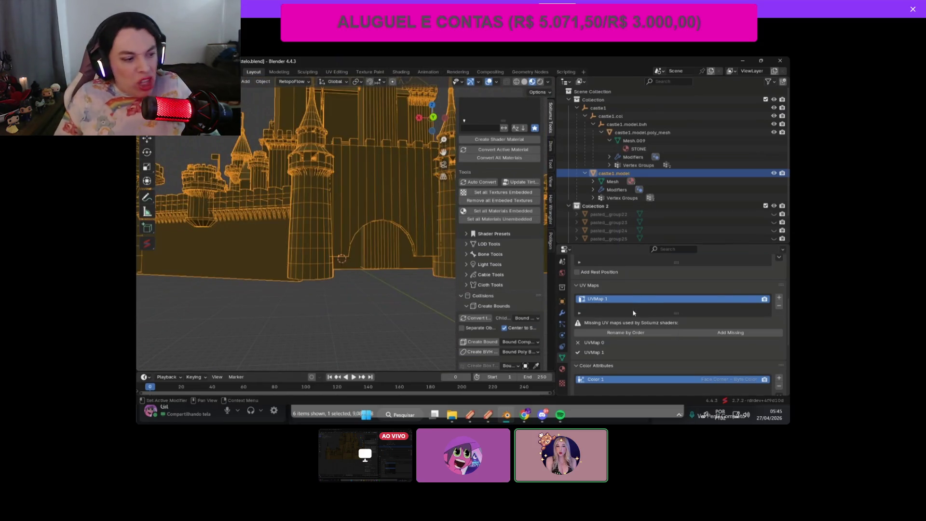
Step: Regenerate UVMap 0 with Add Missing and toggle the poly_mesh visibility to check it
{"action": "left_click", "coordinate": [730, 333]}
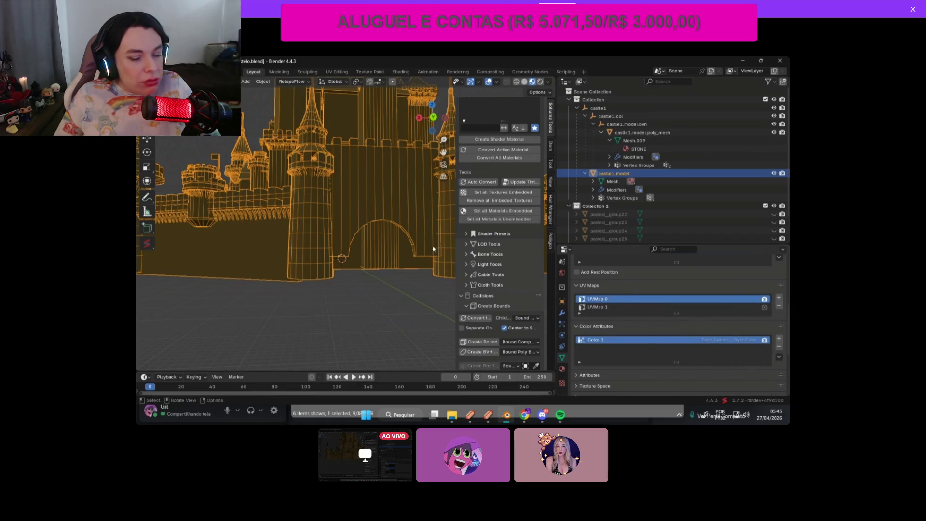
{"action": "left_click", "coordinate": [775, 132]}
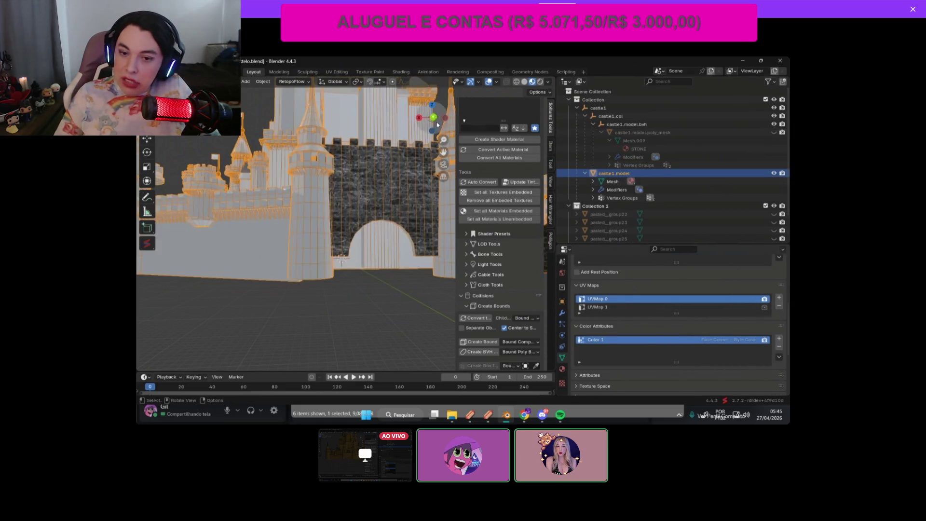
{"action": "left_click_drag", "start_coordinate": [437, 124], "coordinate": [436, 124]}
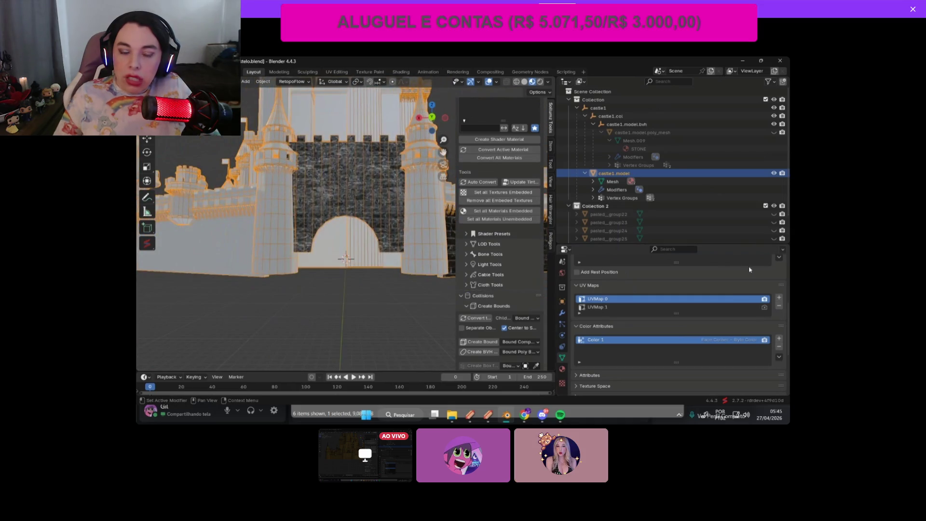
{"action": "left_click", "coordinate": [774, 133]}
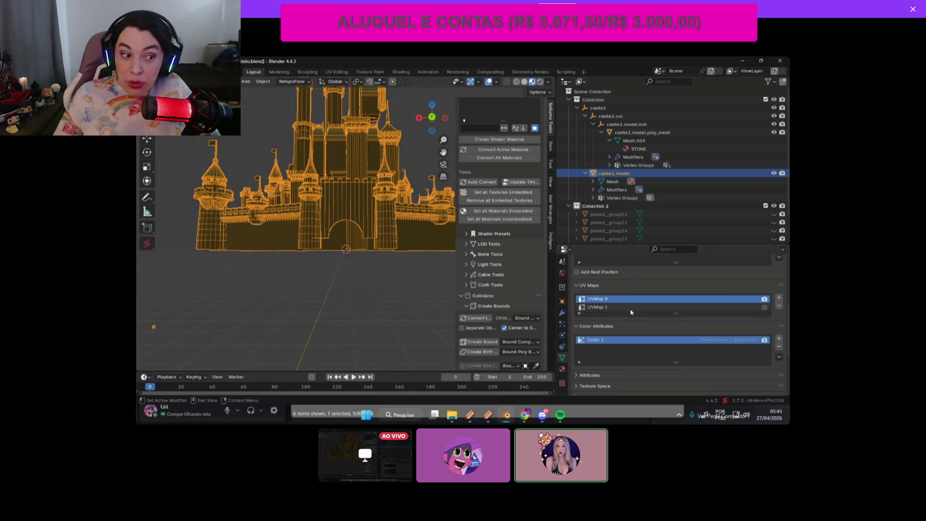
{"action": "scroll", "coordinate": [629, 319], "scroll_direction": "up", "scroll_amount": 1}
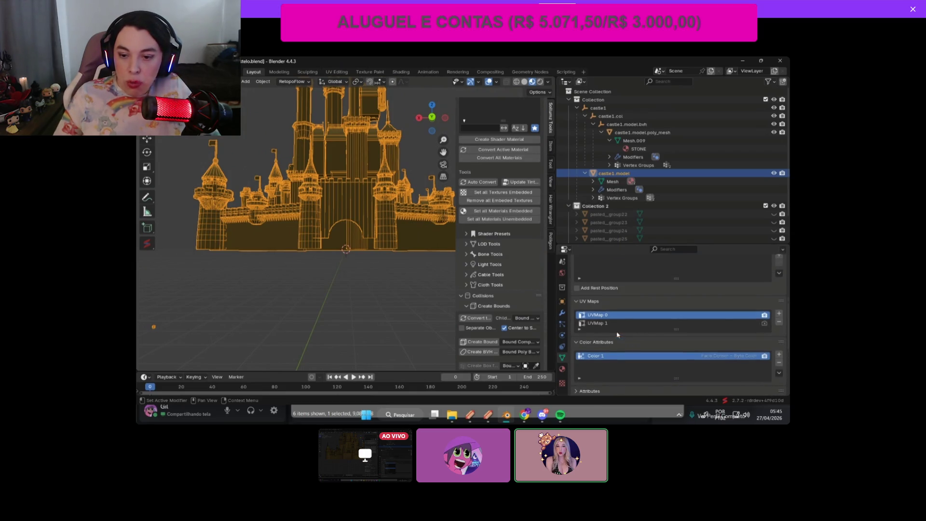
{"action": "scroll", "coordinate": [635, 312], "scroll_direction": "down", "scroll_amount": 2}
{"action": "scroll", "coordinate": [635, 312], "scroll_direction": "up", "scroll_amount": 4}
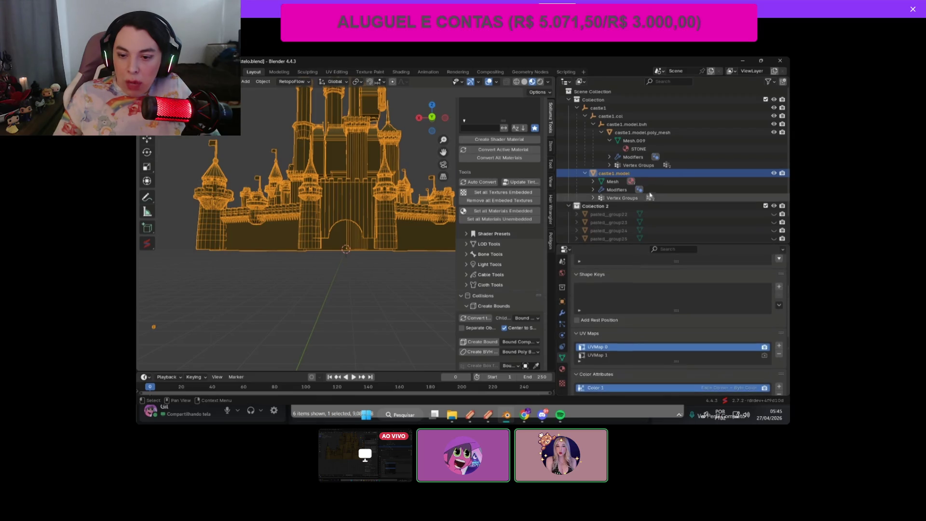
Step: Select castle1 and start a File > Export > CodeWalker XML export
{"action": "left_click", "coordinate": [611, 107]}
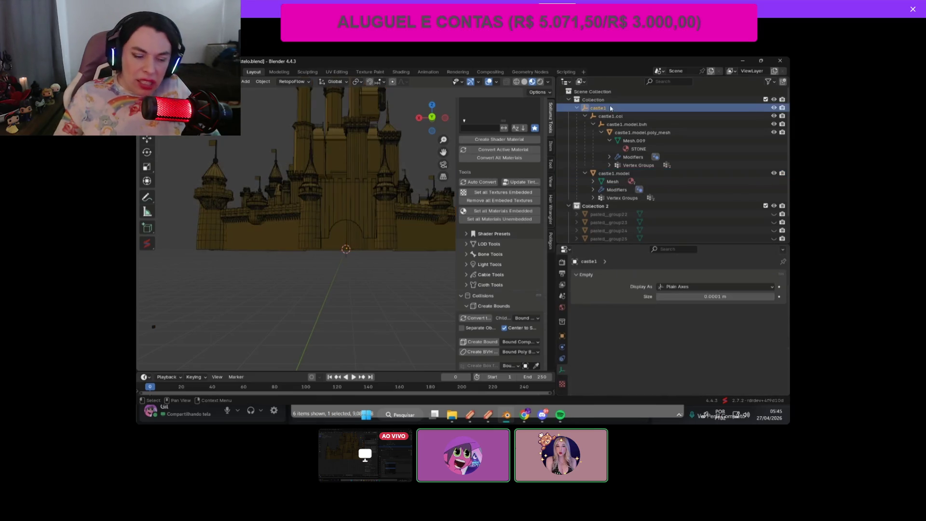
{"action": "left_click", "coordinate": [577, 108]}
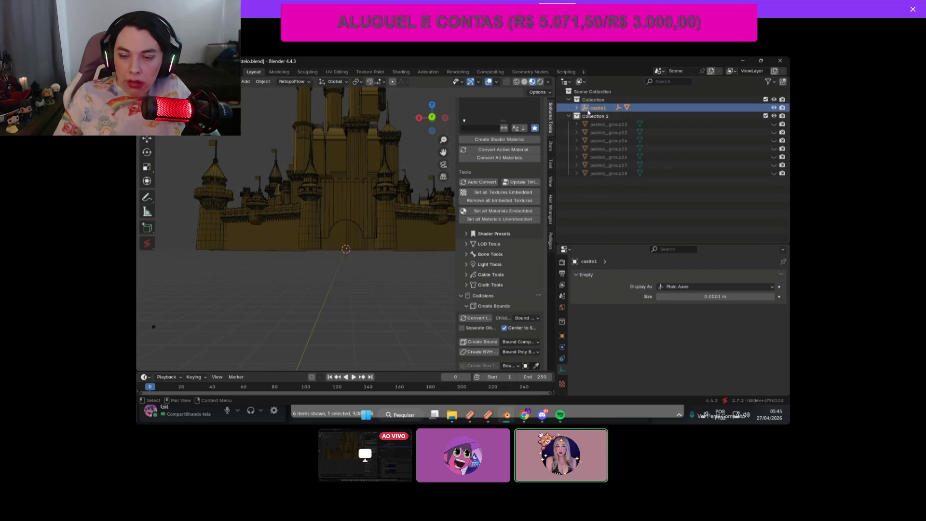
{"action": "right_click", "coordinate": [607, 108]}
{"action": "left_click", "coordinate": [154, 71]}
{"action": "mouse_move", "coordinate": [196, 184]}
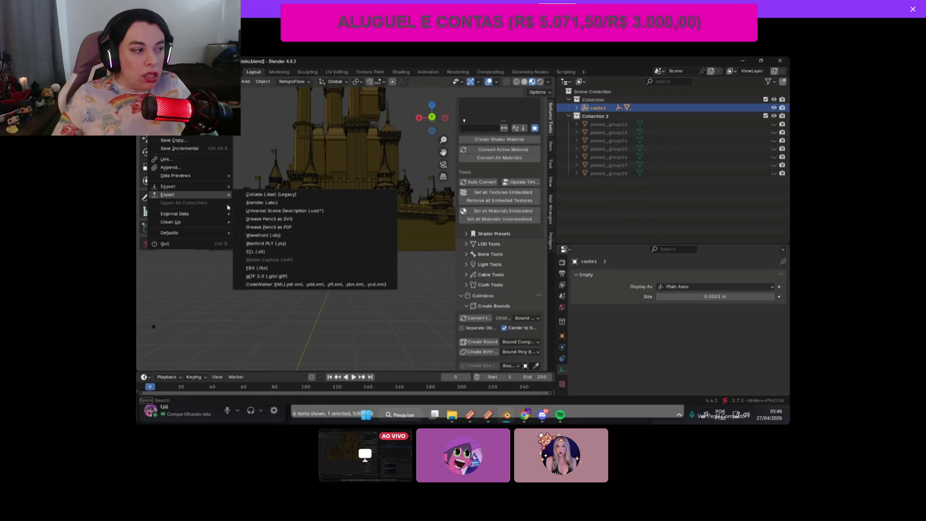
{"action": "left_click", "coordinate": [271, 286]}
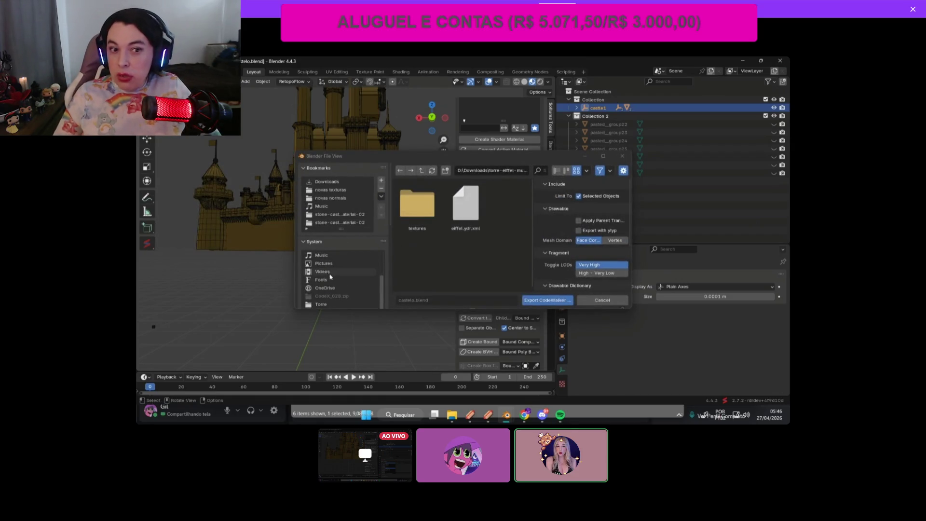
Step: Point the export browser at the Music folder and bring File Explorer forward
{"action": "left_click", "coordinate": [322, 255]}
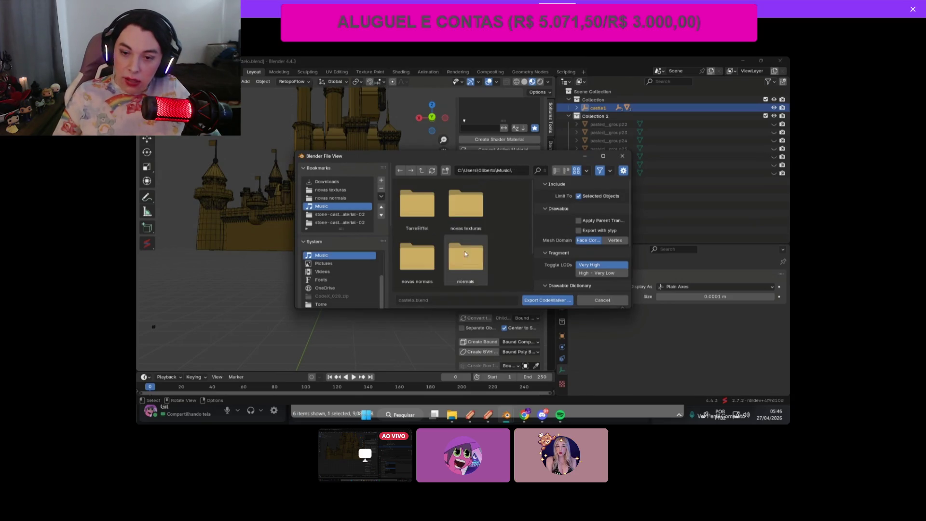
{"action": "mouse_move", "coordinate": [455, 414]}
{"action": "left_click", "coordinate": [487, 372]}
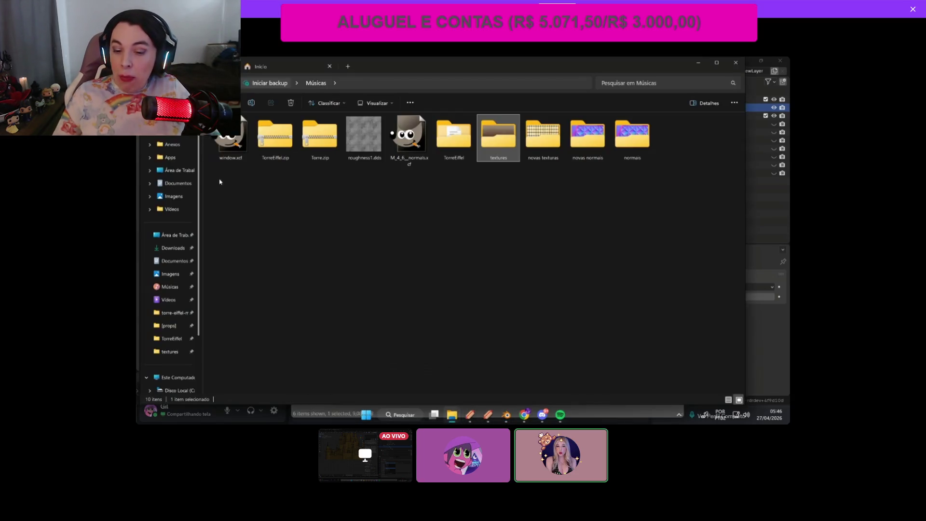
Step: Create a new folder named castelo in Músicas, then Alt+Tab back to Blender
{"action": "right_click", "coordinate": [428, 245]}
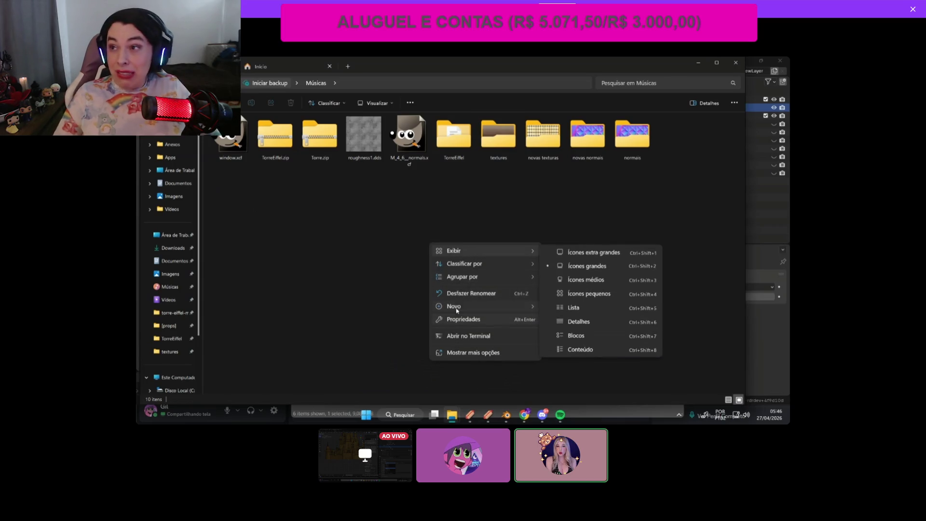
{"action": "mouse_move", "coordinate": [458, 306]}
{"action": "left_click", "coordinate": [562, 305]}
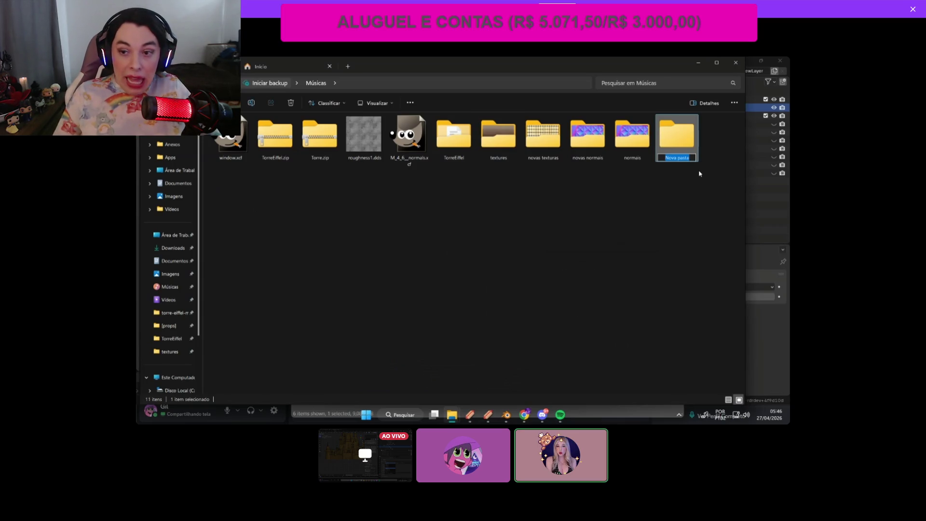
{"action": "type", "text": "cas"}
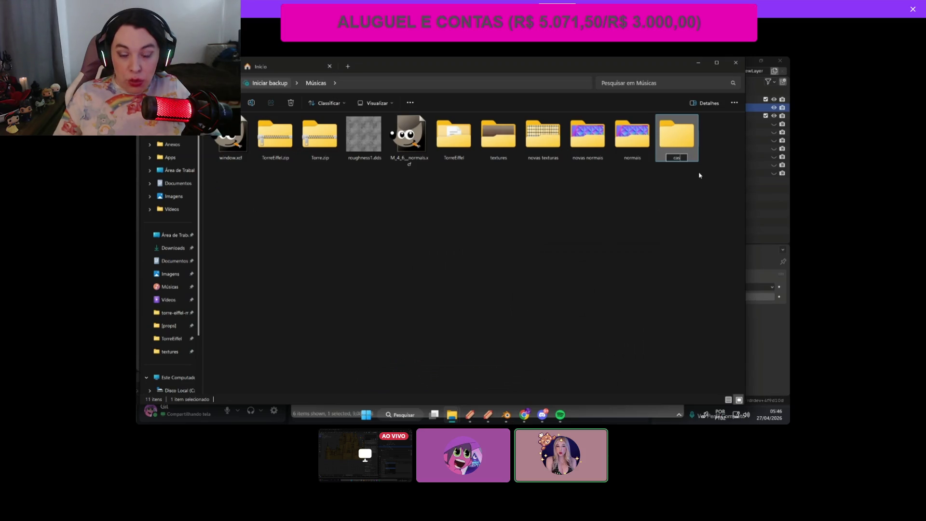
{"action": "type", "text": "telo"}
{"action": "key", "text": "Return"}
{"action": "key", "text": "alt+Tab"}
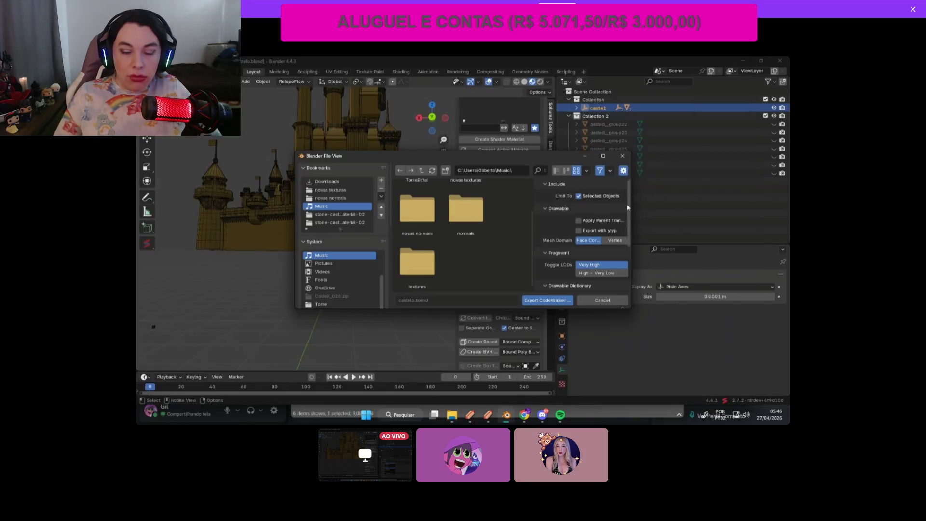
Step: Refresh the file list, open the castelo folder, and run the CodeWalker XML export there
{"action": "scroll", "coordinate": [444, 267], "scroll_direction": "down", "scroll_amount": 1}
{"action": "left_click", "coordinate": [432, 171]}
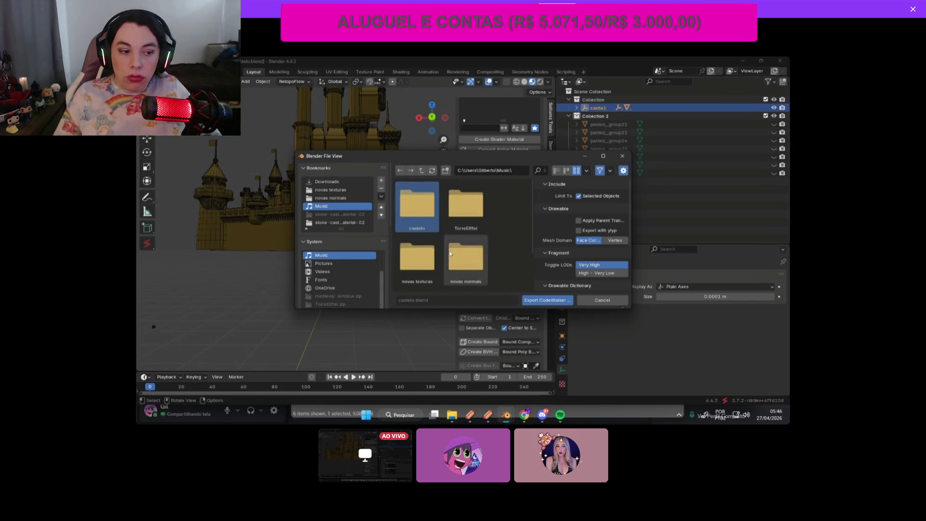
{"action": "double_click", "coordinate": [427, 212]}
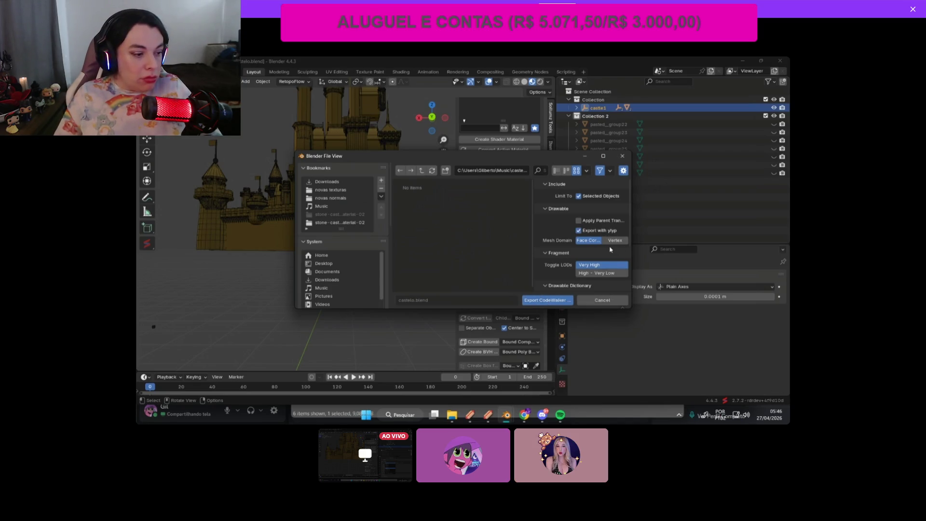
{"action": "left_click", "coordinate": [557, 304]}
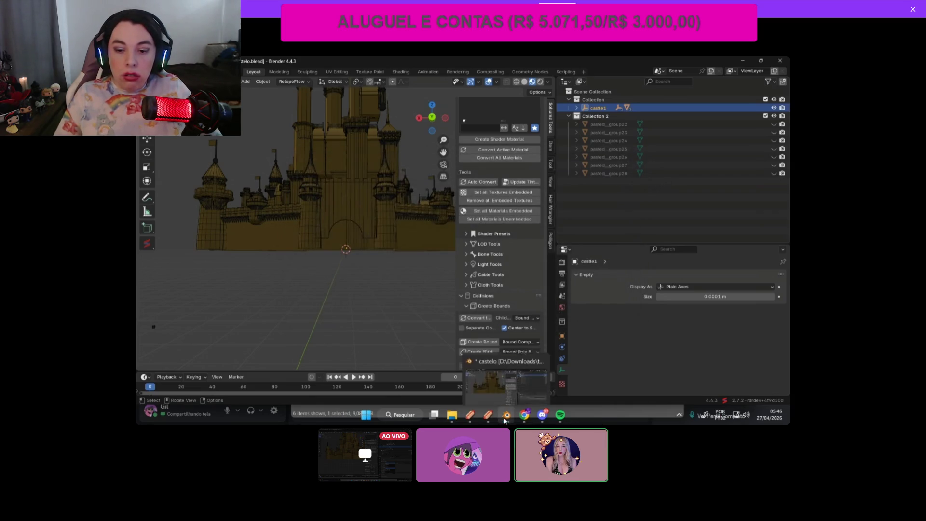
{"action": "mouse_move", "coordinate": [488, 415]}
{"action": "left_click", "coordinate": [571, 343]}
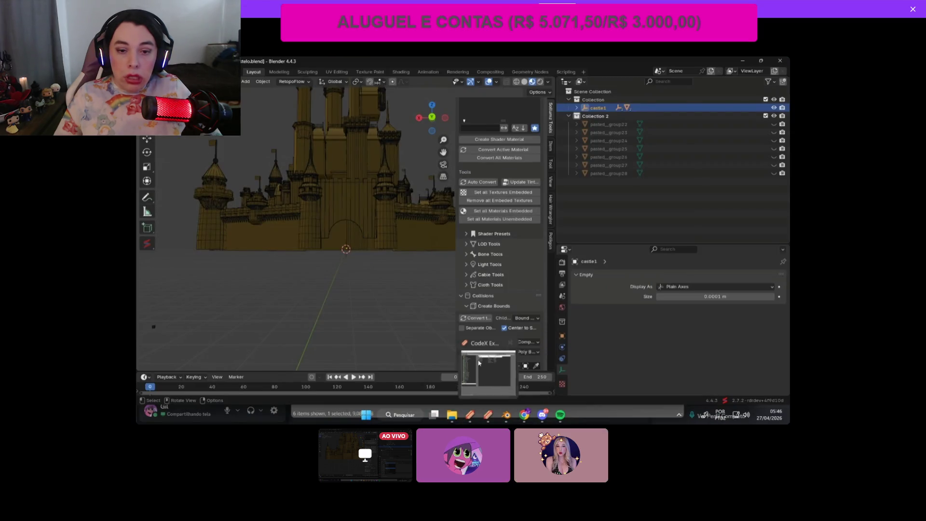
Step: In CodeX Explorer's folder picker, browse Músicas > castelo and back, then close it
{"action": "left_click", "coordinate": [479, 363]}
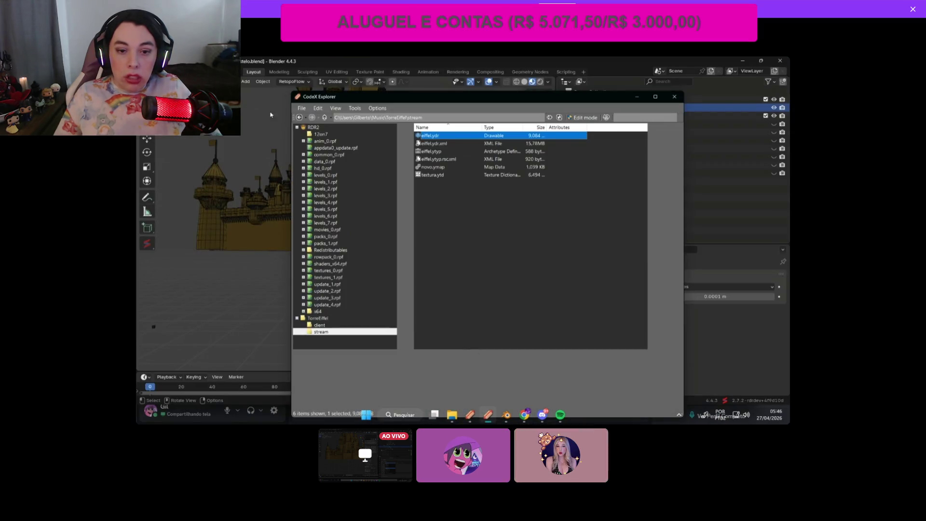
{"action": "left_click", "coordinate": [434, 208]}
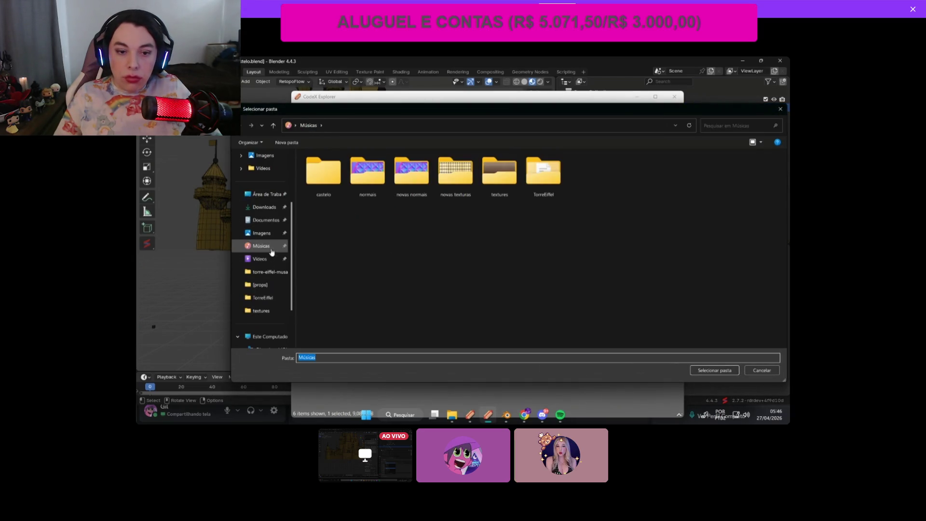
{"action": "scroll", "coordinate": [274, 235], "scroll_direction": "down", "scroll_amount": 2}
{"action": "scroll", "coordinate": [274, 235], "scroll_direction": "up", "scroll_amount": 1}
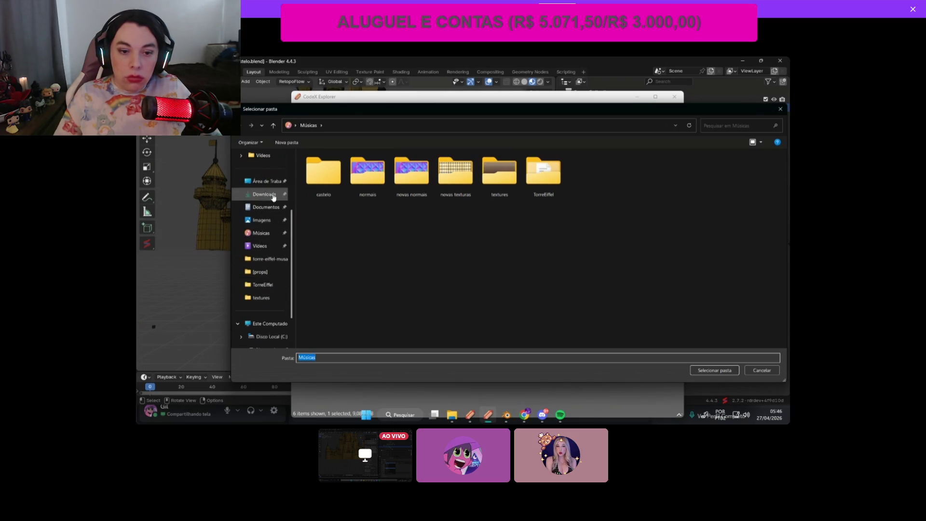
{"action": "left_click", "coordinate": [268, 234]}
{"action": "double_click", "coordinate": [323, 173]}
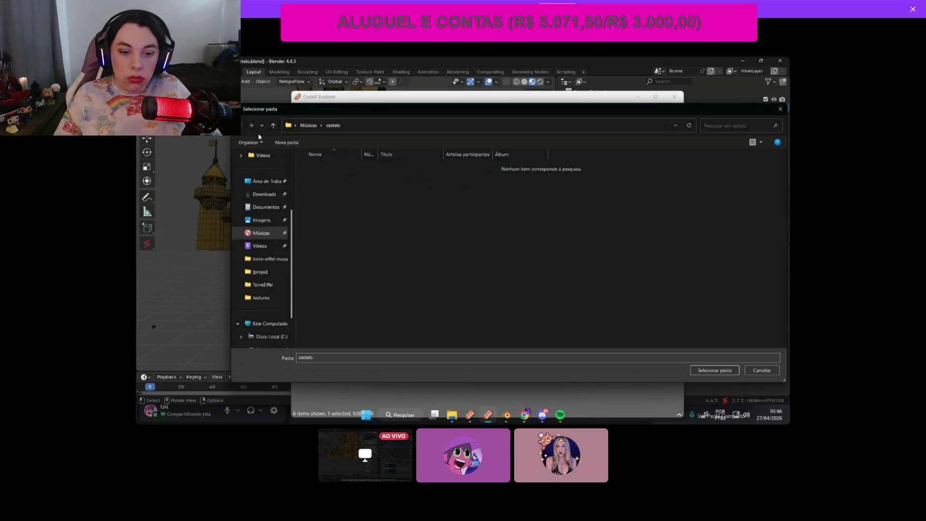
{"action": "left_click", "coordinate": [244, 126]}
{"action": "left_click", "coordinate": [781, 109]}
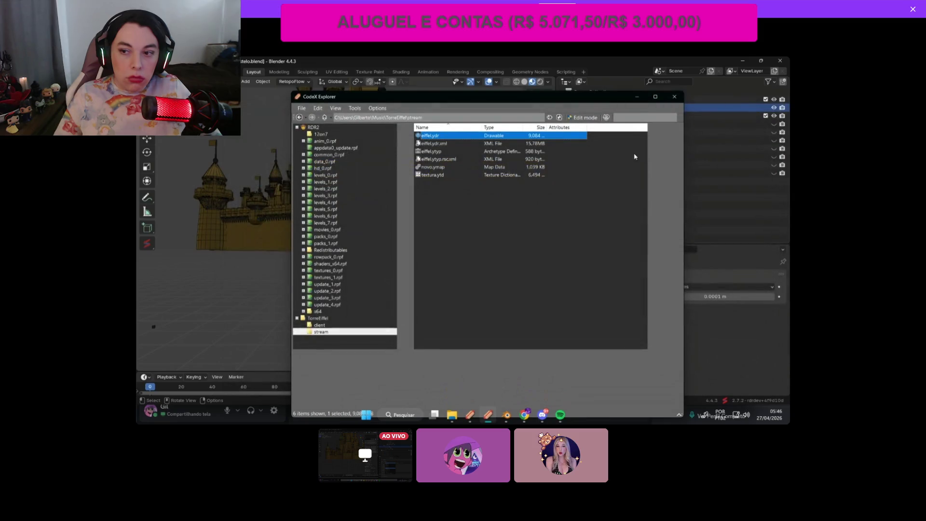
{"action": "key", "text": "Return"}
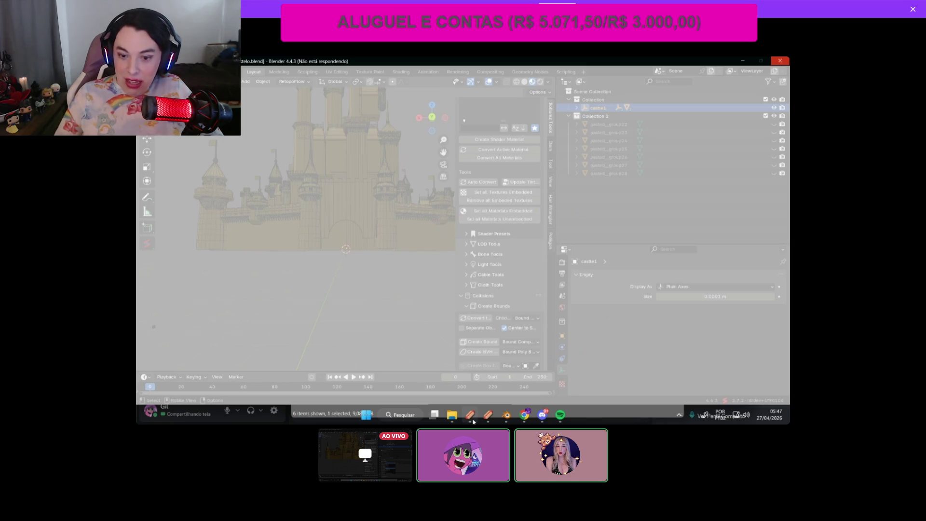
Step: Wait while Blender processes the export, then Alt+Tab to the Discord direct-message chat
{"action": "mouse_move", "coordinate": [472, 421]}
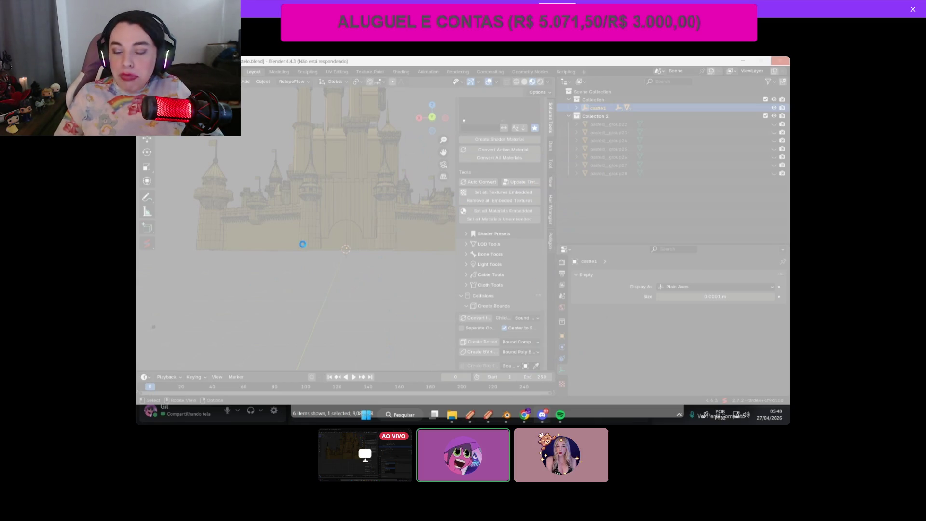
{"action": "key", "text": "alt+Tab"}
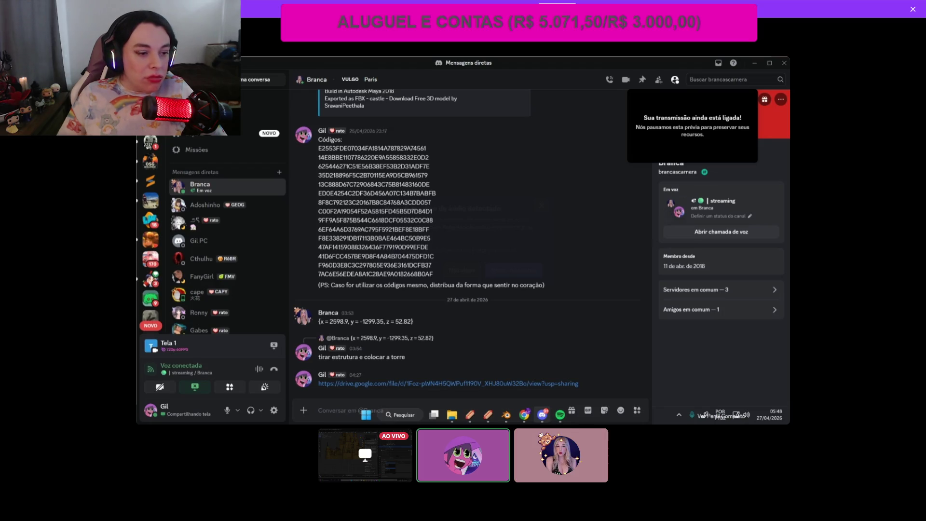
Step: Alt+Tab from Discord back to the unresponsive castelo.blend Blender window, then bring up the window switcher
{"action": "key", "text": "alt+Tab"}
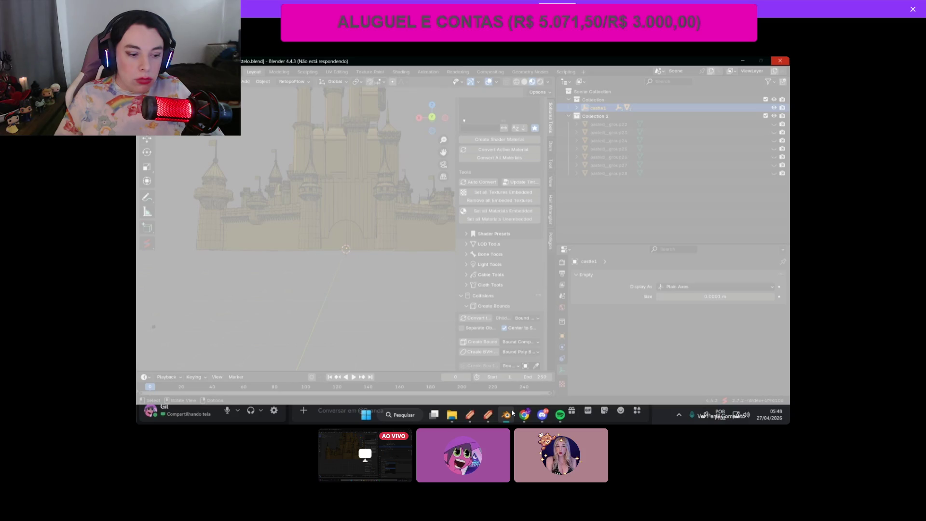
{"action": "key", "text": "alt+Tab"}
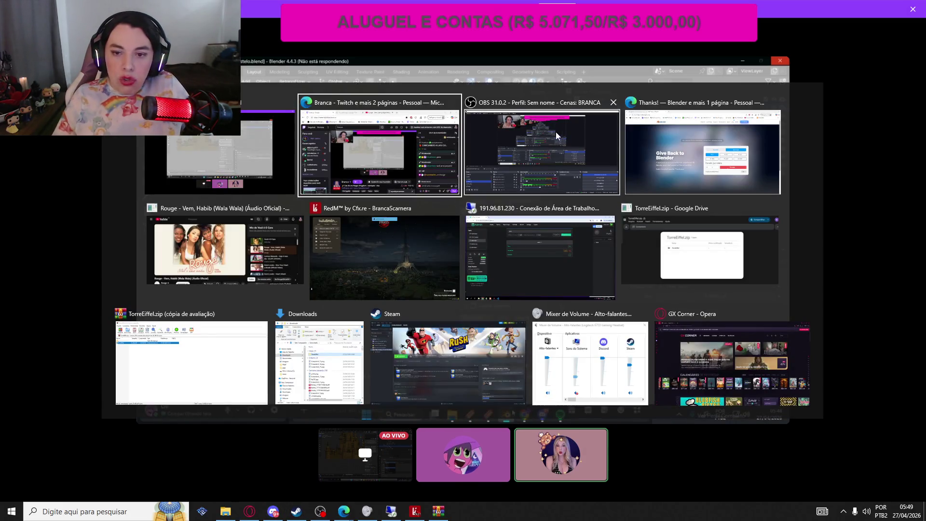
Step: In OBS, hide the Snap webcam source, check Edge, then show Snap again
{"action": "left_click", "coordinate": [557, 136]}
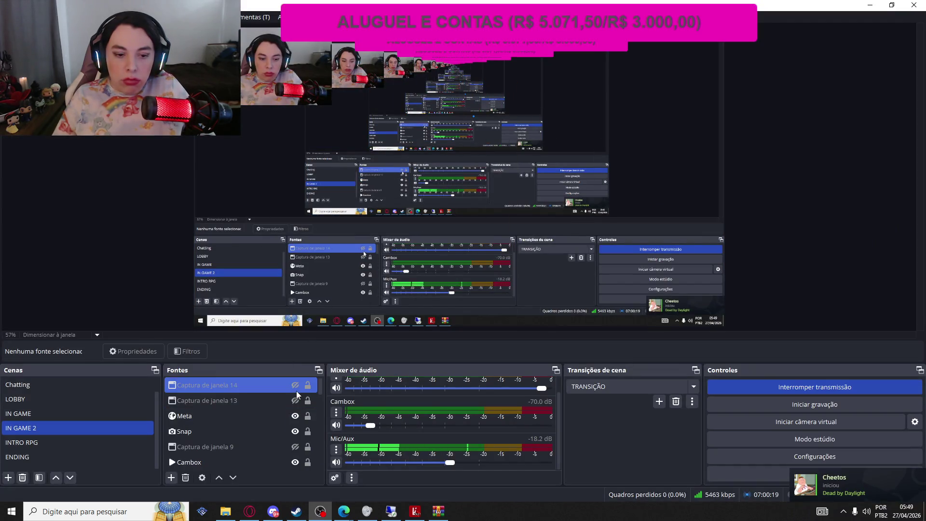
{"action": "left_click", "coordinate": [295, 431]}
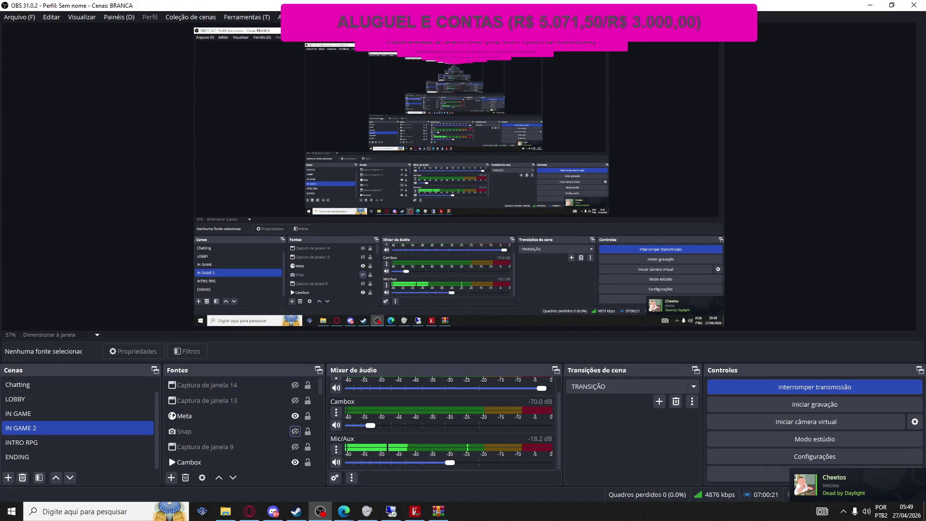
{"action": "key", "text": "alt+Tab"}
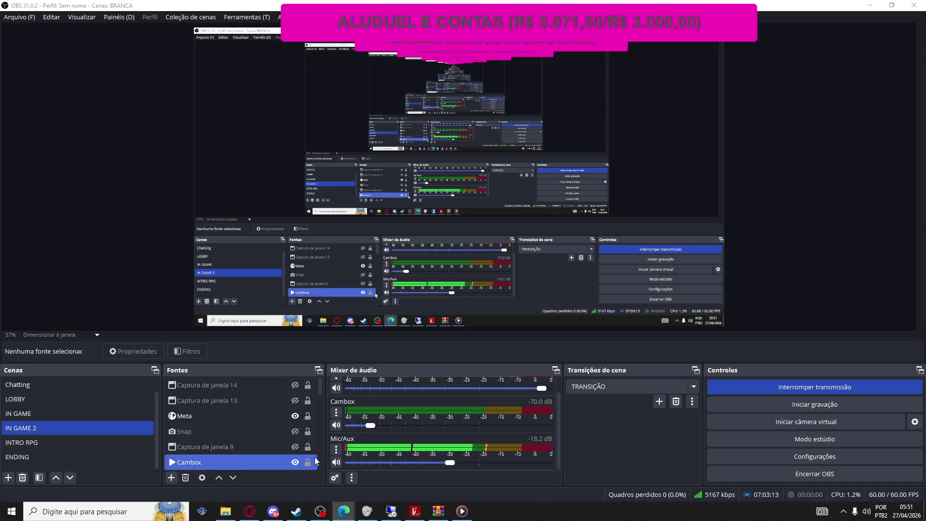
{"action": "left_click", "coordinate": [295, 432]}
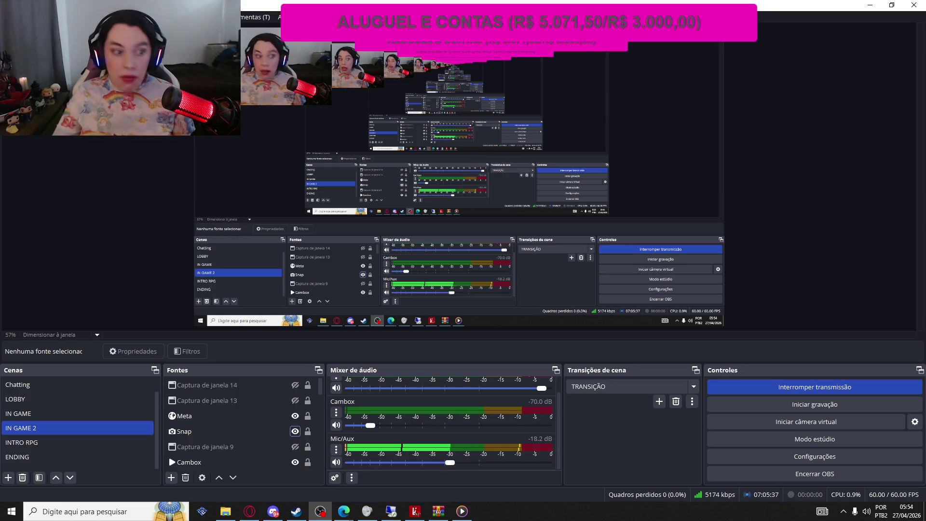
{"action": "key", "text": "alt+Tab"}
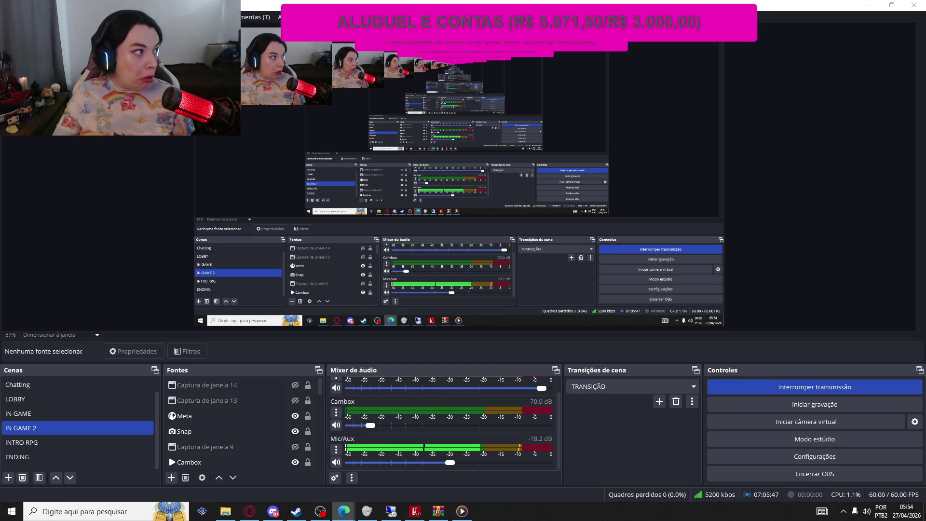
Step: Select and deselect the Captura de janela 14 source, then put the ENDING scene live
{"action": "left_click", "coordinate": [166, 386]}
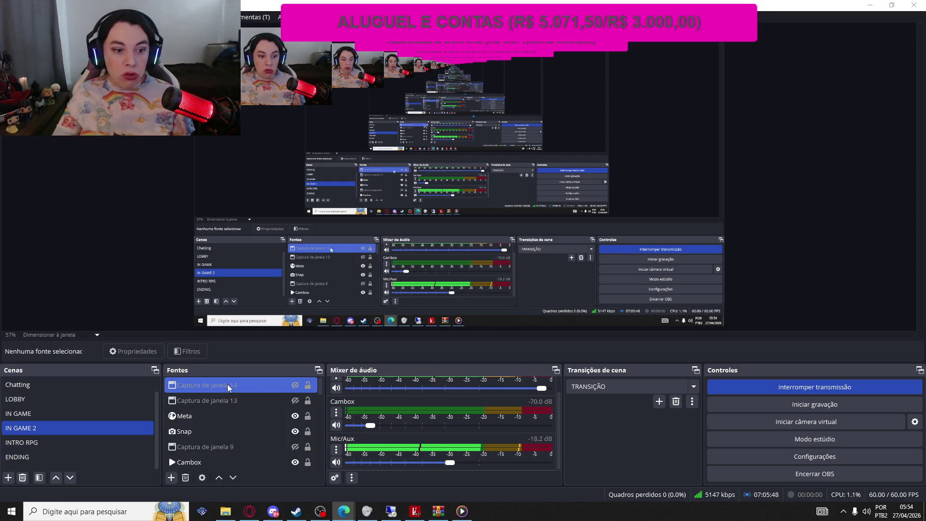
{"action": "left_click", "coordinate": [164, 388]}
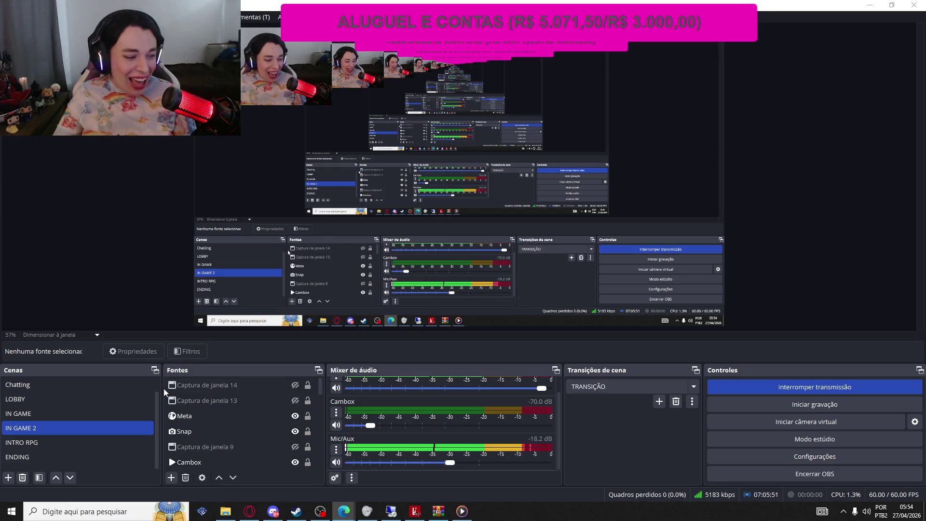
{"action": "left_click", "coordinate": [82, 455]}
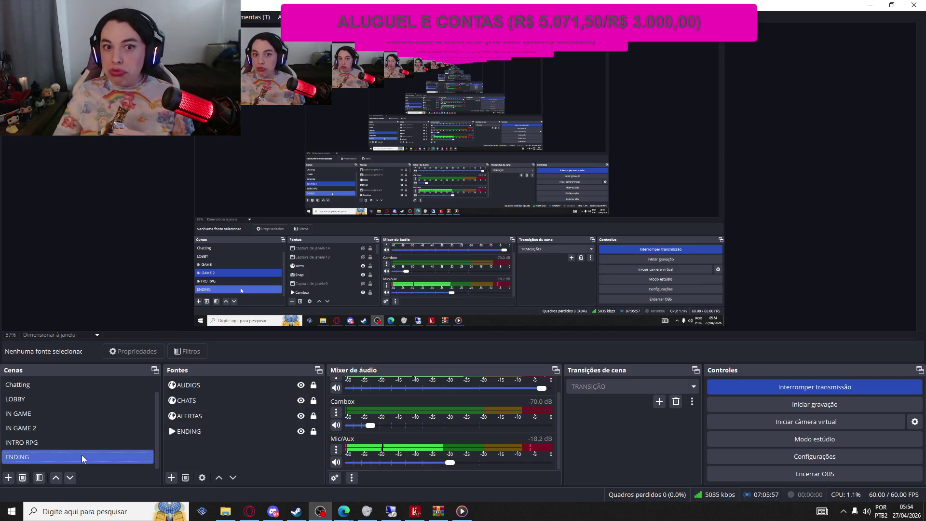